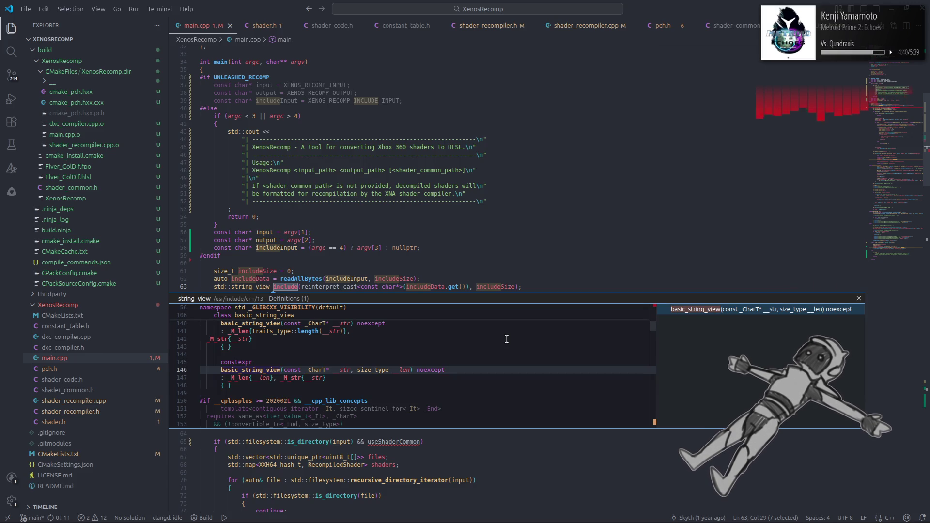
Scroll through the Peek Definition of the basic_string_view constructors
{"action": "scroll", "coordinate": [507, 339], "scroll_direction": "up", "scroll_amount": 1}
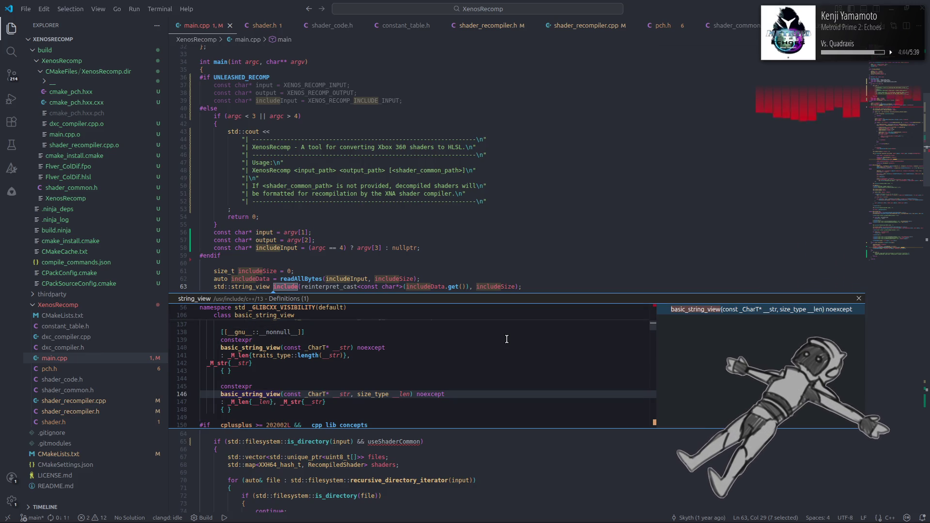
{"action": "scroll", "coordinate": [507, 339], "scroll_direction": "up", "scroll_amount": 3}
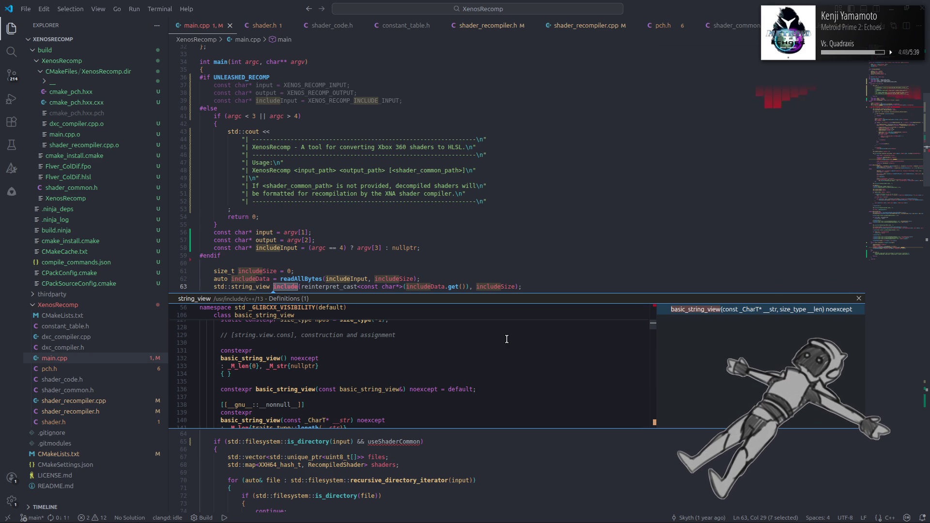
{"action": "scroll", "coordinate": [507, 339], "scroll_direction": "up", "scroll_amount": 2}
{"action": "scroll", "coordinate": [507, 339], "scroll_direction": "up", "scroll_amount": 6}
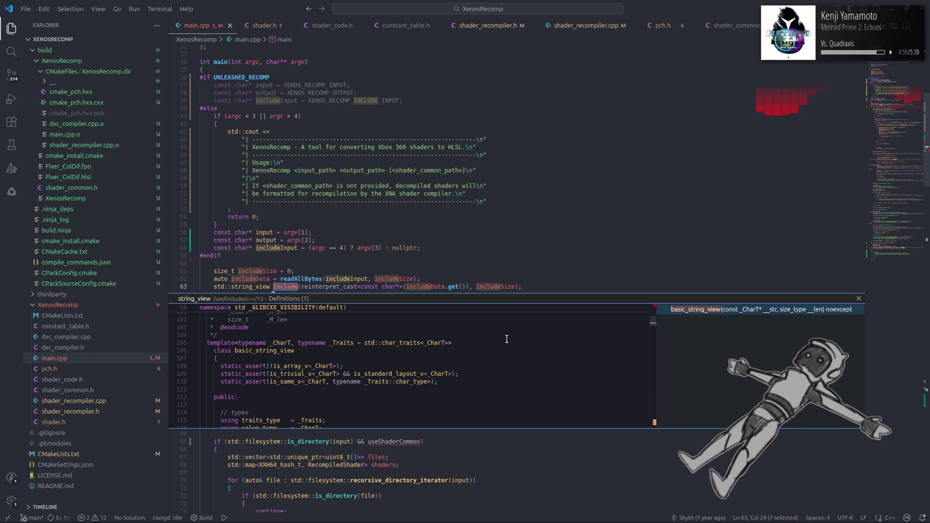
{"action": "scroll", "coordinate": [507, 339], "scroll_direction": "down", "scroll_amount": 5}
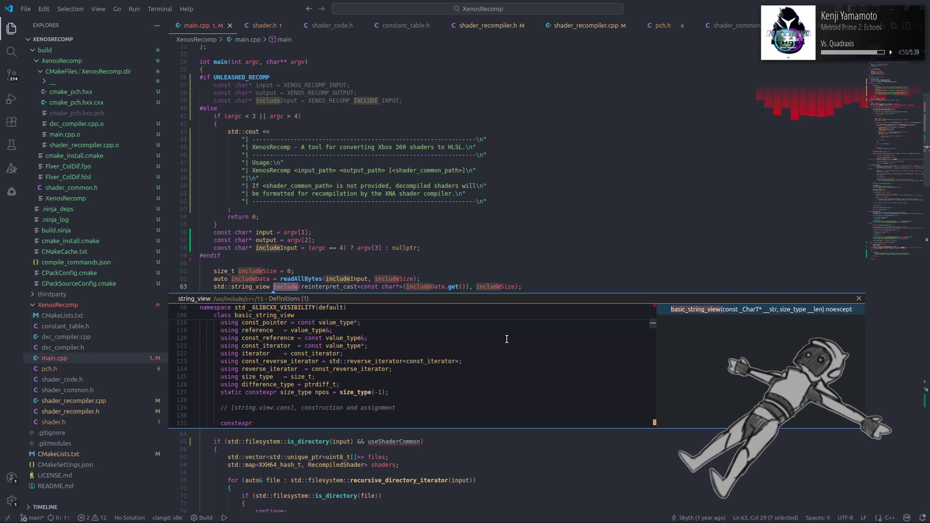
{"action": "scroll", "coordinate": [542, 352], "scroll_direction": "down", "scroll_amount": 4}
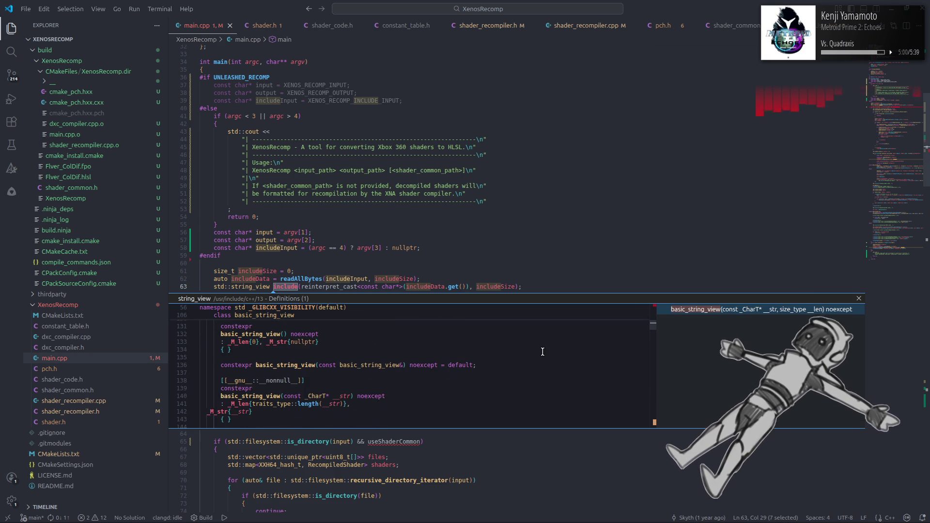
{"action": "scroll", "coordinate": [542, 352], "scroll_direction": "down", "scroll_amount": 3}
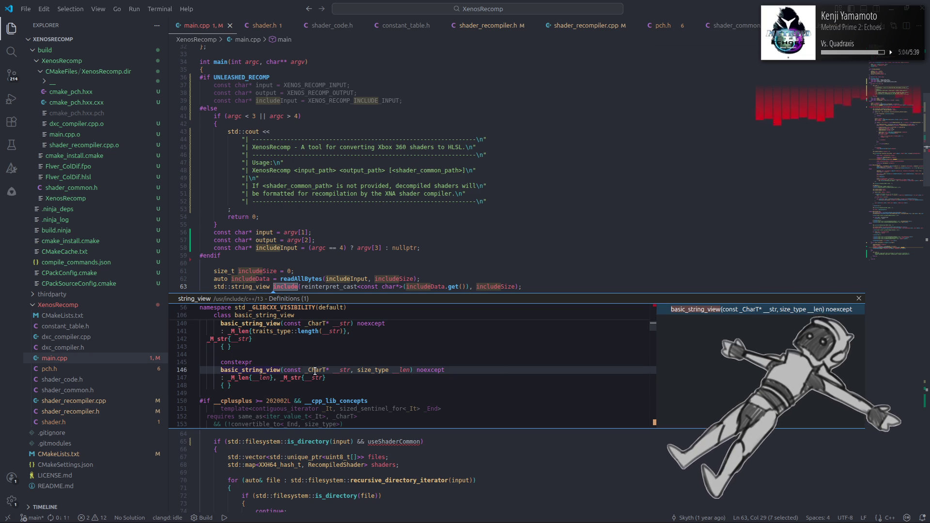
Inspect the two-argument pointer-and-length constructor, then dismiss the peek with Escape
{"action": "left_click", "coordinate": [222, 385]}
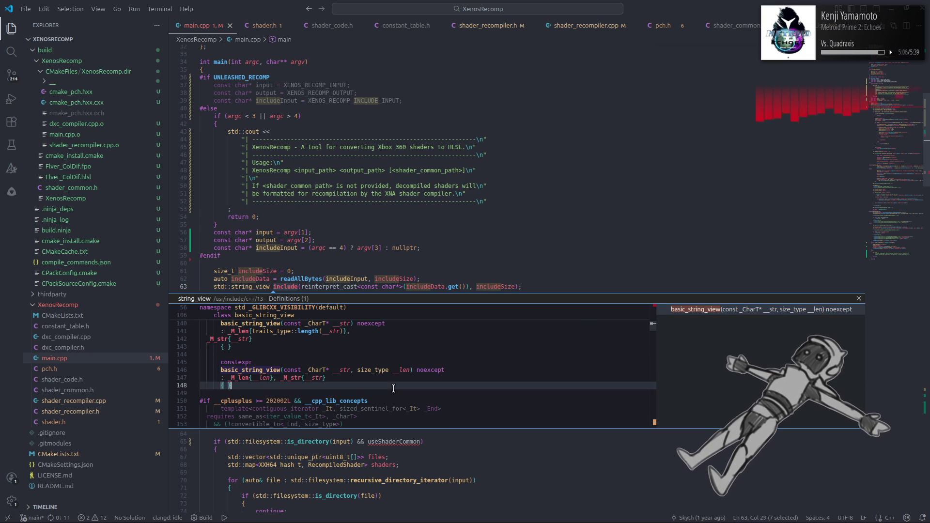
{"action": "scroll", "coordinate": [414, 382], "scroll_direction": "down", "scroll_amount": 2}
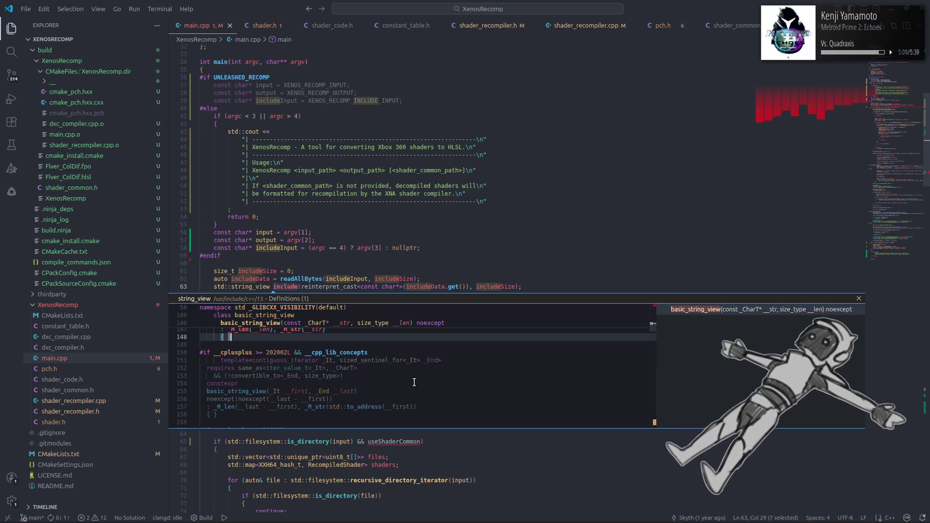
{"action": "scroll", "coordinate": [414, 382], "scroll_direction": "up", "scroll_amount": 3}
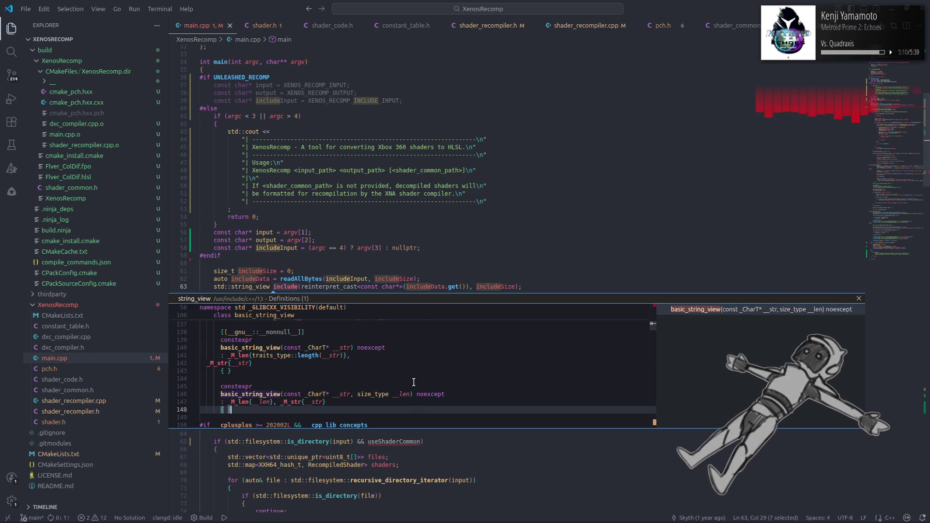
{"action": "left_click", "coordinate": [414, 382]}
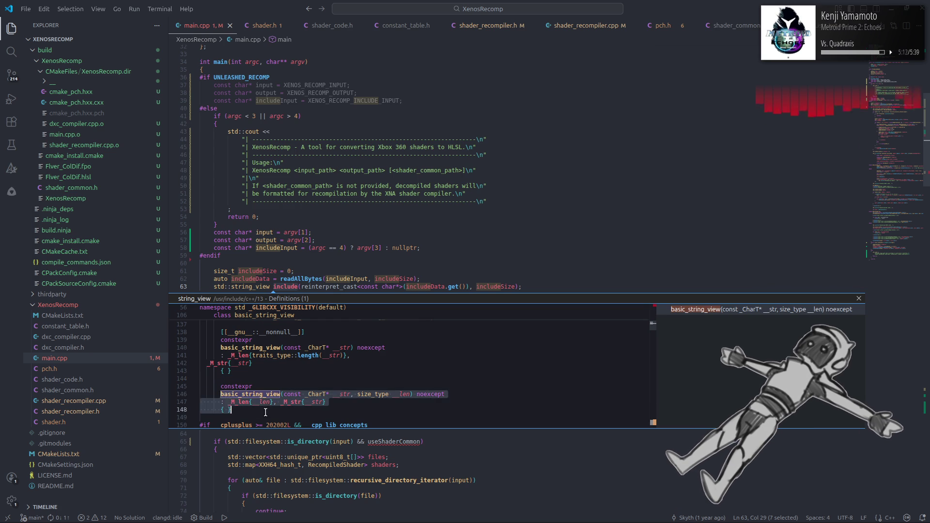
{"action": "left_click", "coordinate": [428, 414]}
{"action": "key", "text": "Escape"}
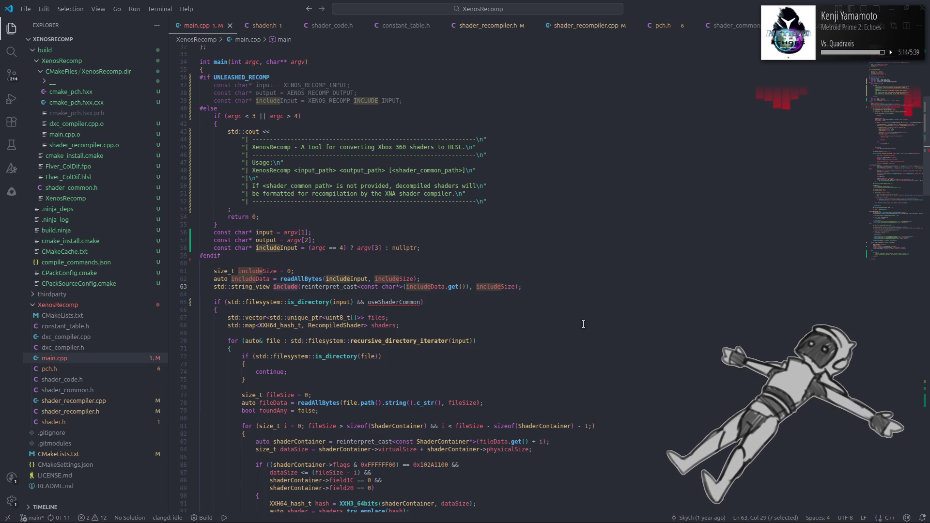
{"action": "key", "text": "alt+Tab"}
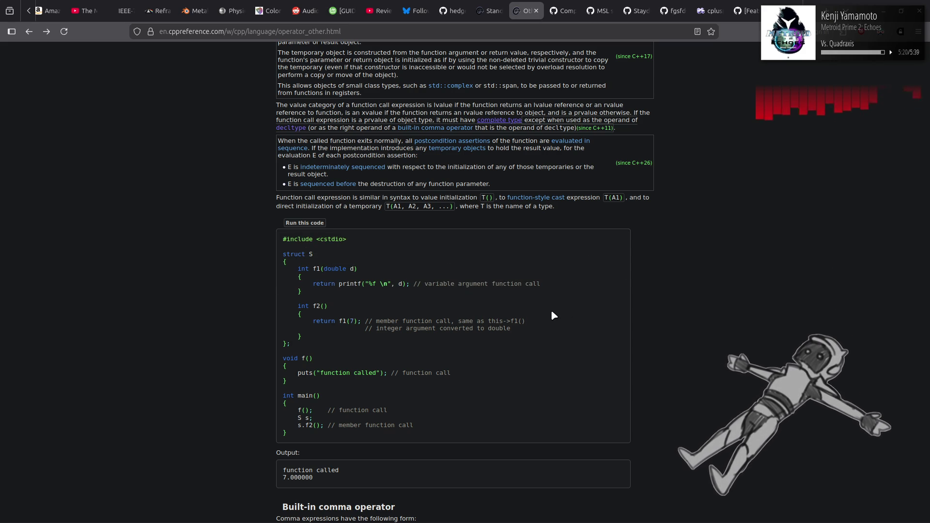
{"action": "scroll", "coordinate": [554, 315], "scroll_direction": "down", "scroll_amount": 5}
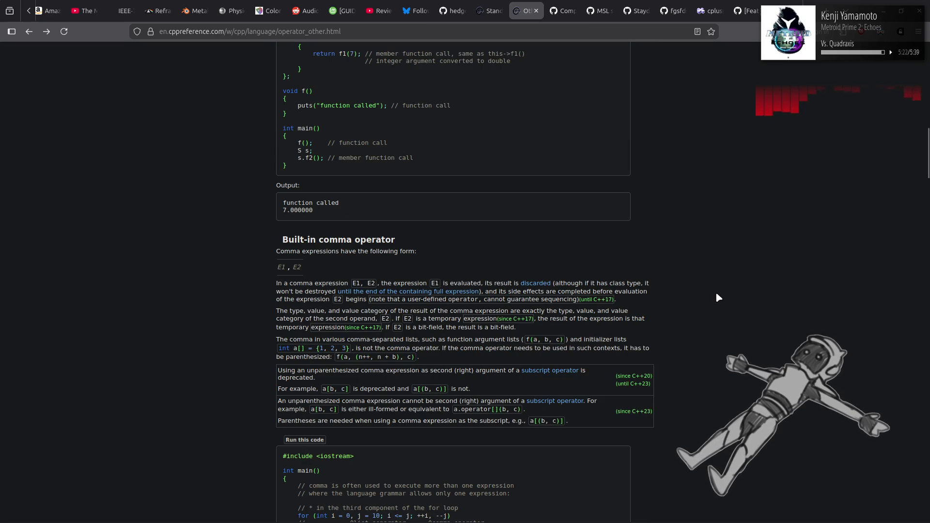
{"action": "scroll", "coordinate": [719, 296], "scroll_direction": "down", "scroll_amount": 5}
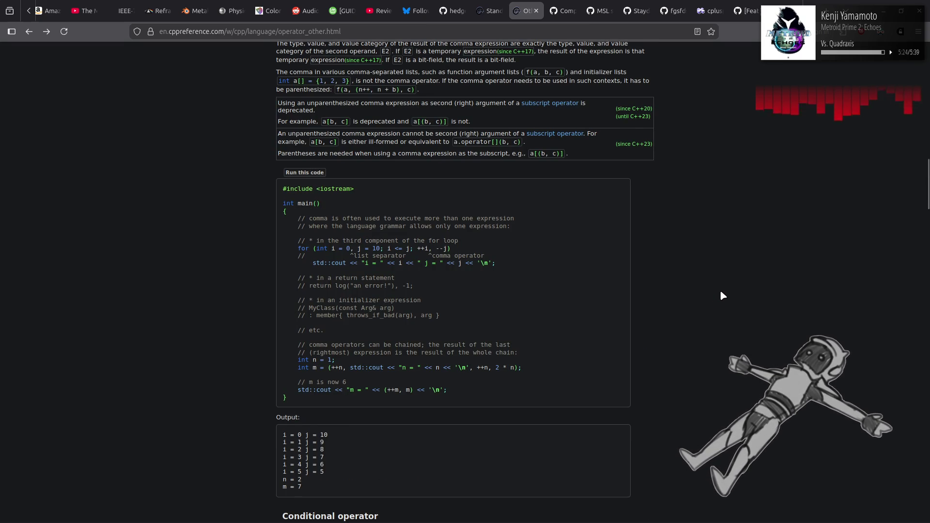
{"action": "scroll", "coordinate": [719, 295], "scroll_direction": "down", "scroll_amount": 8}
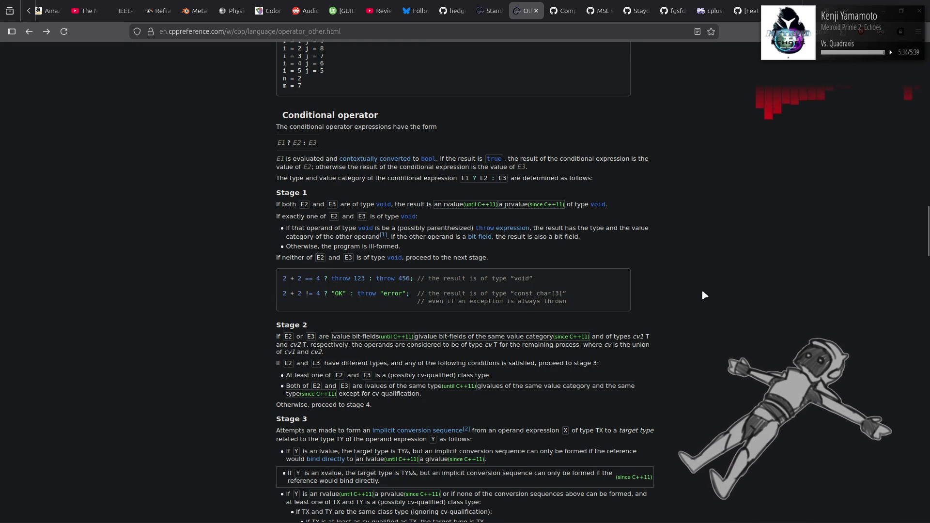
{"action": "scroll", "coordinate": [702, 291], "scroll_direction": "down", "scroll_amount": 6}
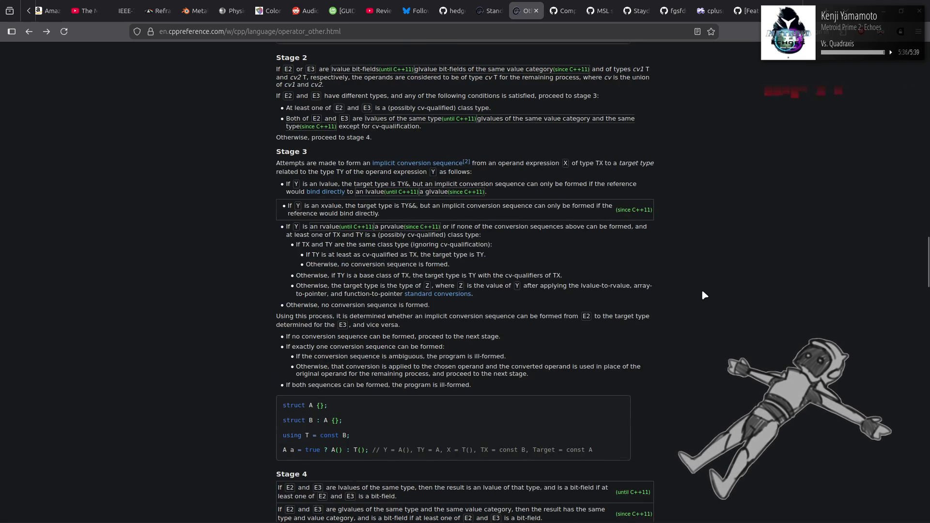
{"action": "scroll", "coordinate": [703, 291], "scroll_direction": "down", "scroll_amount": 3}
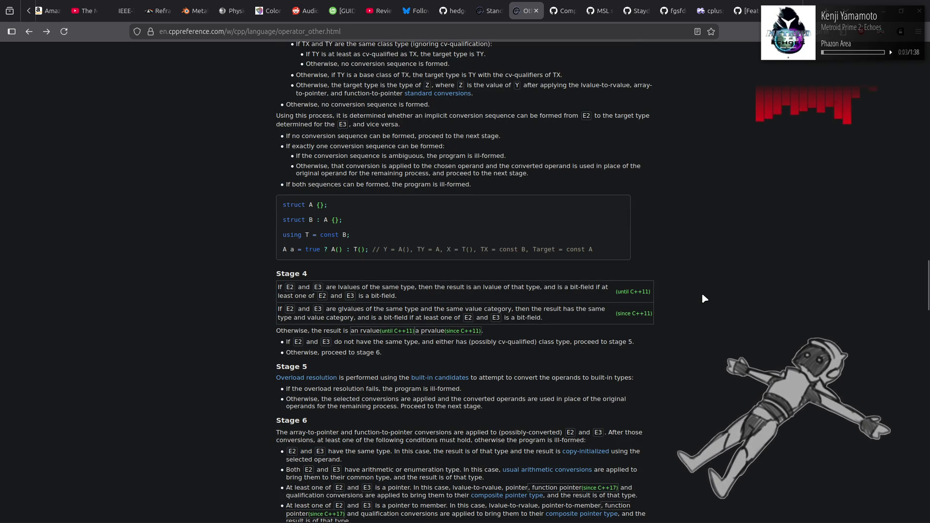
{"action": "scroll", "coordinate": [703, 293], "scroll_direction": "down", "scroll_amount": 10}
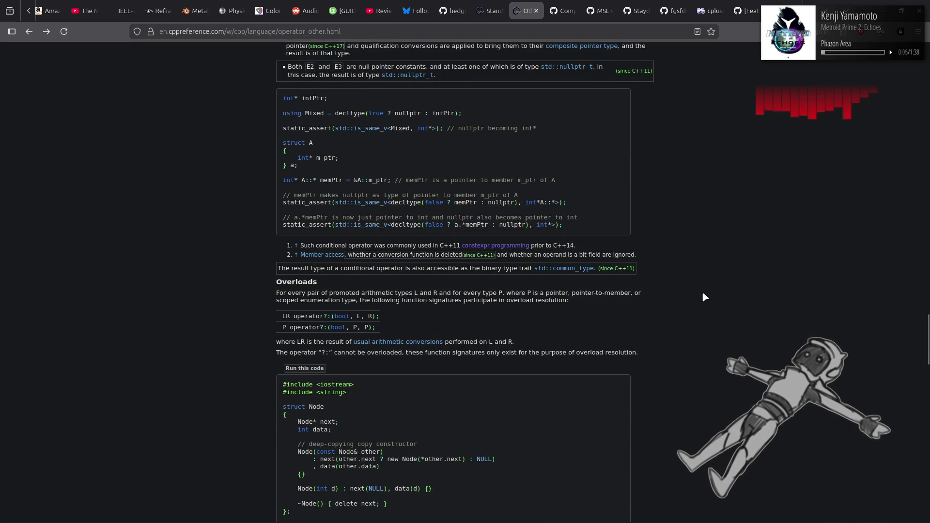
{"action": "scroll", "coordinate": [702, 293], "scroll_direction": "up", "scroll_amount": 1}
{"action": "scroll", "coordinate": [705, 297], "scroll_direction": "up", "scroll_amount": 1}
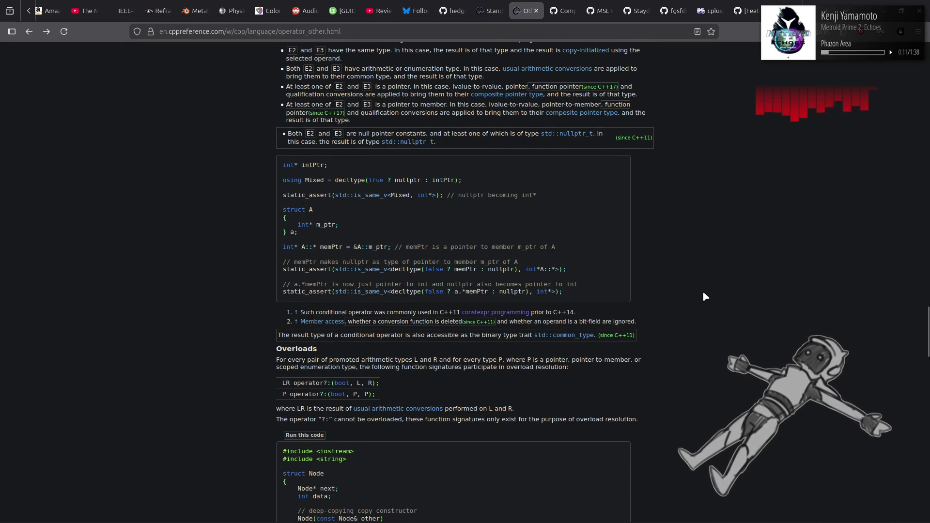
{"action": "scroll", "coordinate": [705, 296], "scroll_direction": "down", "scroll_amount": 13}
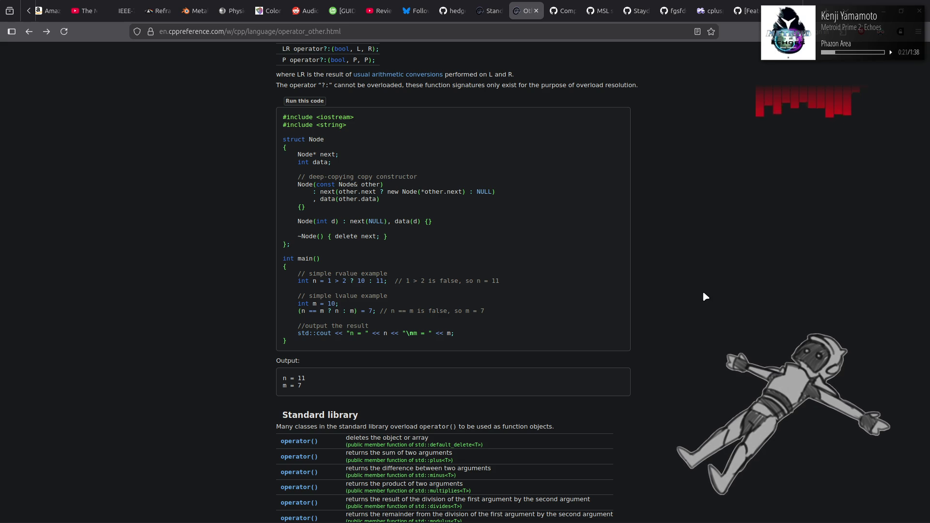
{"action": "scroll", "coordinate": [704, 294], "scroll_direction": "down", "scroll_amount": 5}
{"action": "key", "text": "alt+Left"}
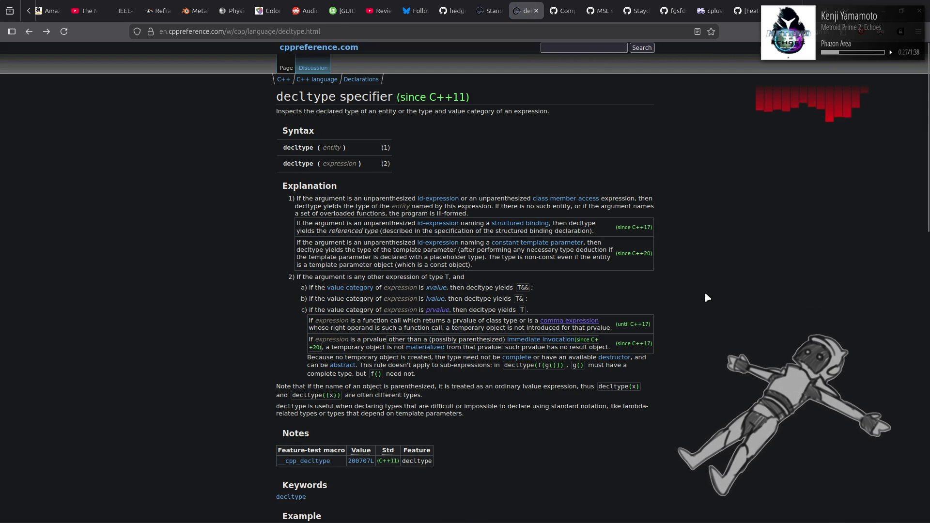
Open the temporary materialization explanation, then follow its link to Reference initialization
{"action": "left_click", "coordinate": [415, 349]}
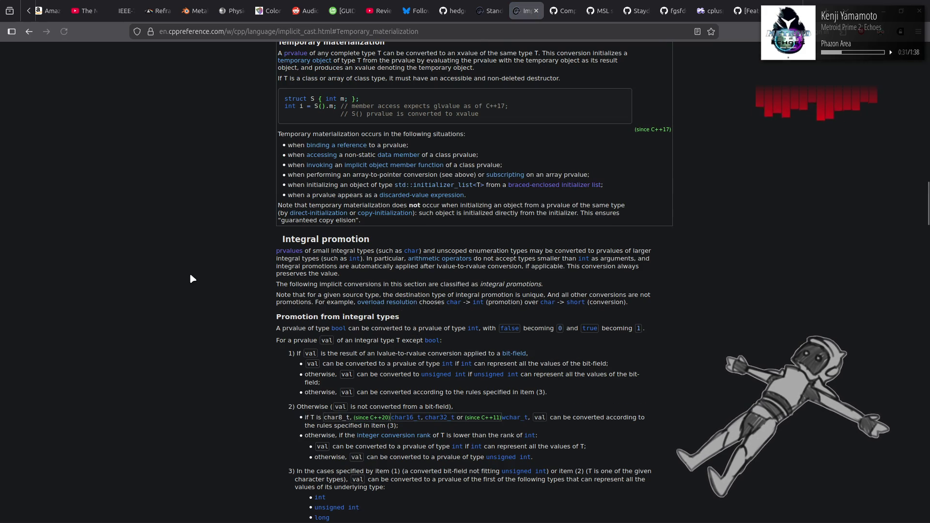
{"action": "scroll", "coordinate": [187, 271], "scroll_direction": "up", "scroll_amount": 2}
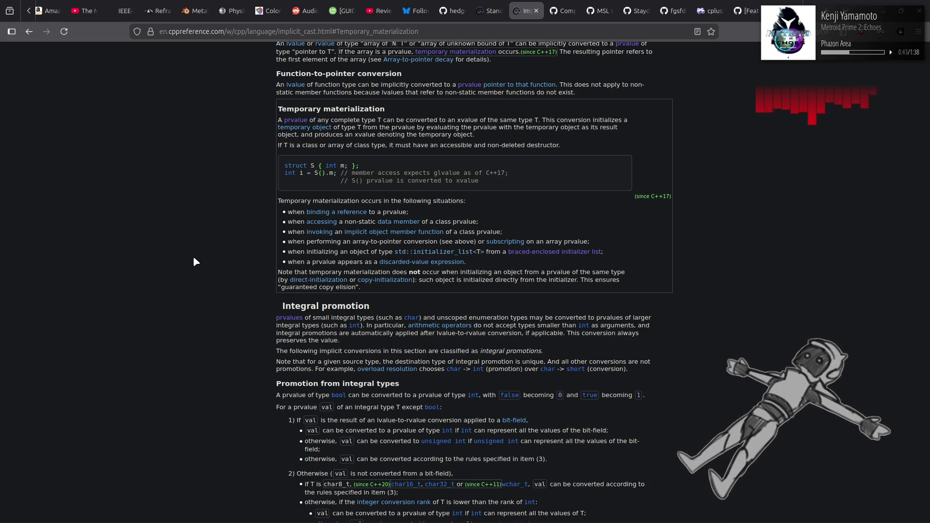
{"action": "left_click", "coordinate": [326, 213]}
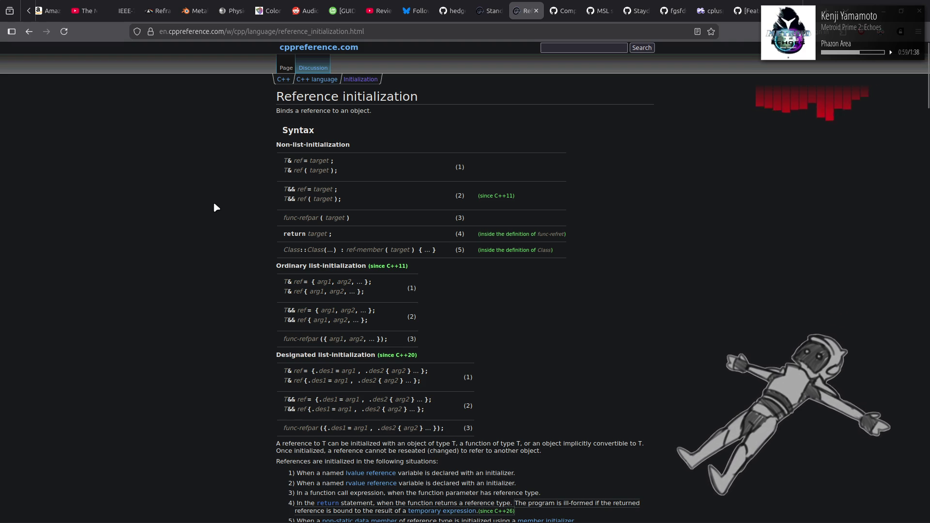
Highlight the T& ref ( target ); syntax line and the func-refpar term and explanation
{"action": "left_click_drag", "start_coordinate": [279, 170], "coordinate": [358, 173]}
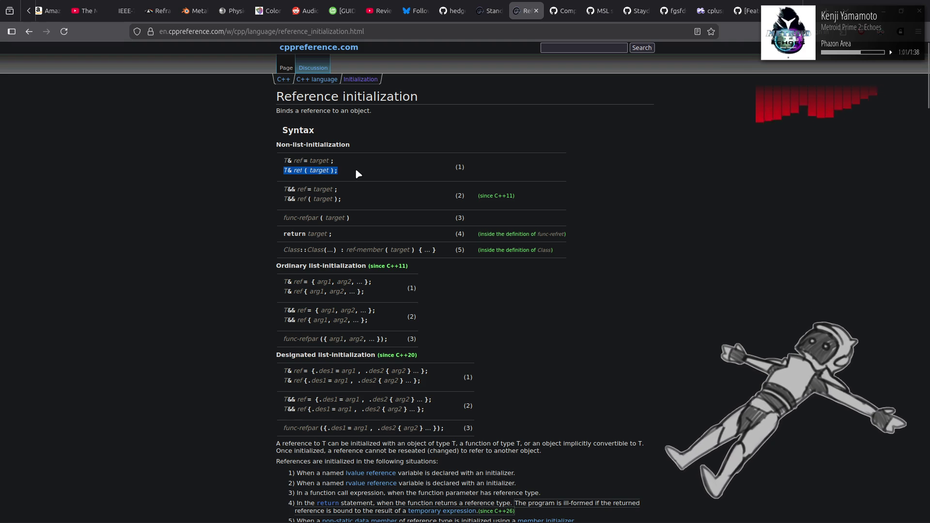
{"action": "left_click", "coordinate": [222, 211]}
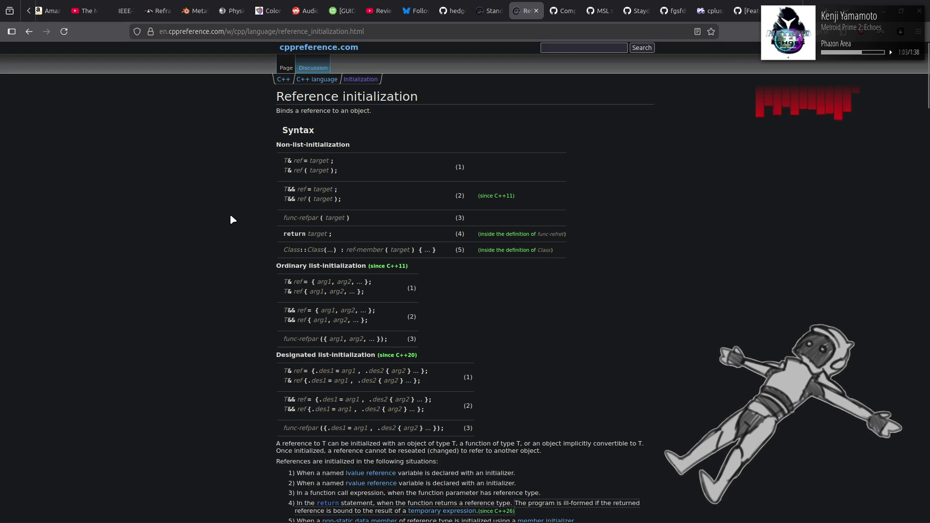
{"action": "left_click_drag", "start_coordinate": [318, 219], "coordinate": [283, 220]}
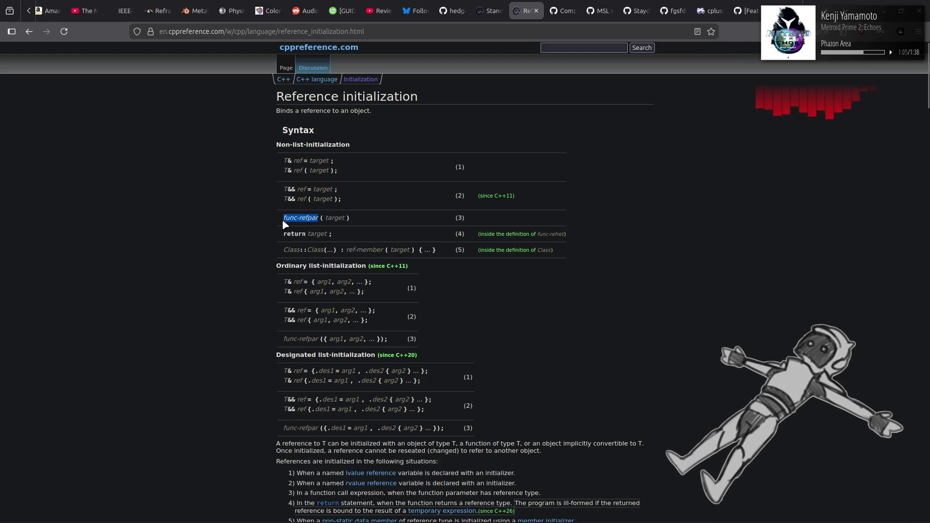
{"action": "left_click", "coordinate": [234, 223]}
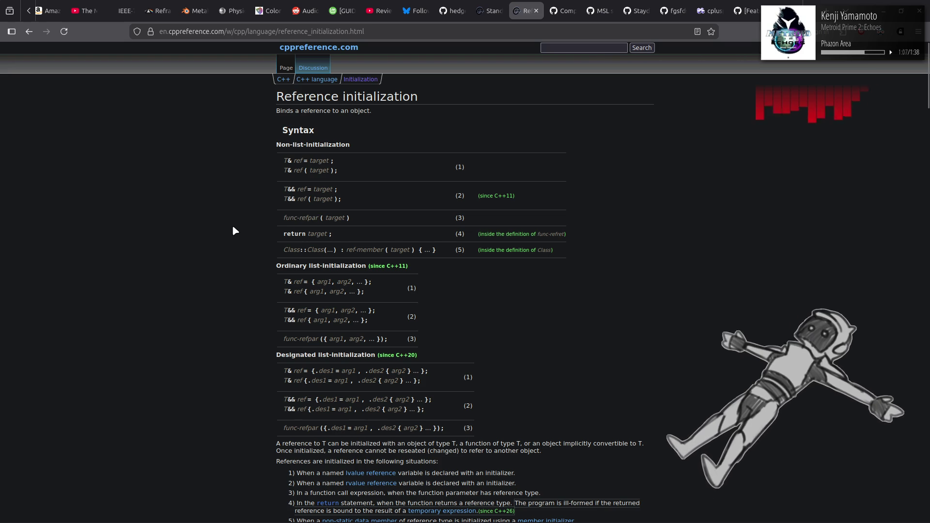
{"action": "scroll", "coordinate": [231, 228], "scroll_direction": "down", "scroll_amount": 5}
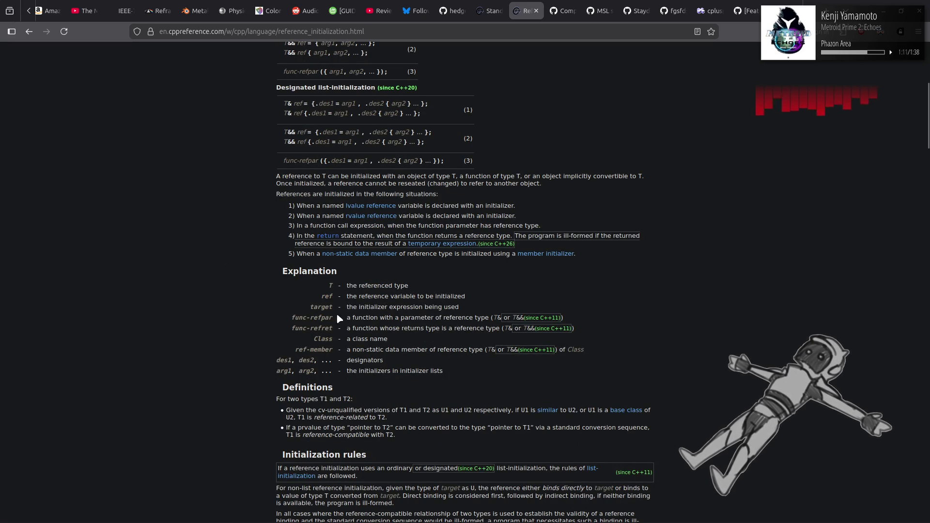
{"action": "left_click_drag", "start_coordinate": [342, 317], "coordinate": [612, 318]}
{"action": "left_click", "coordinate": [612, 318]}
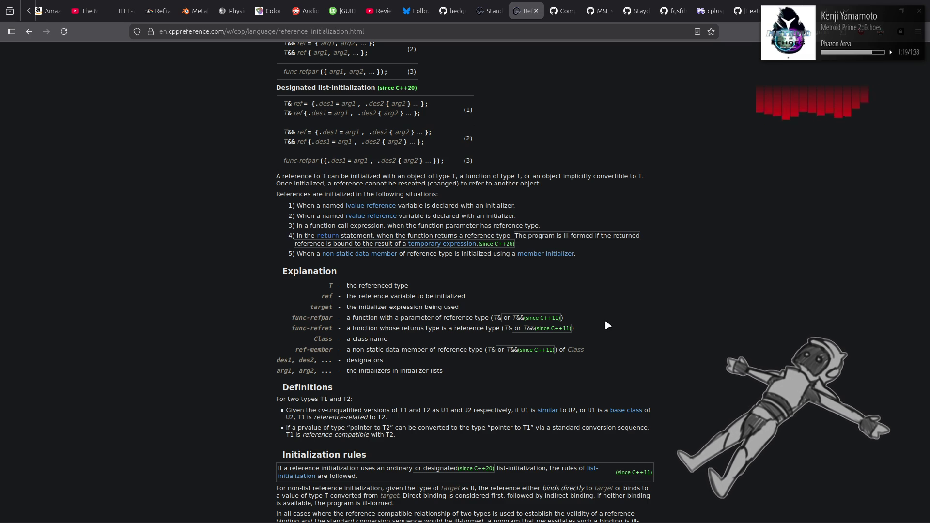
Read down the Reference initialization page, then go back to Temporary materialization
{"action": "scroll", "coordinate": [606, 324], "scroll_direction": "up", "scroll_amount": 5}
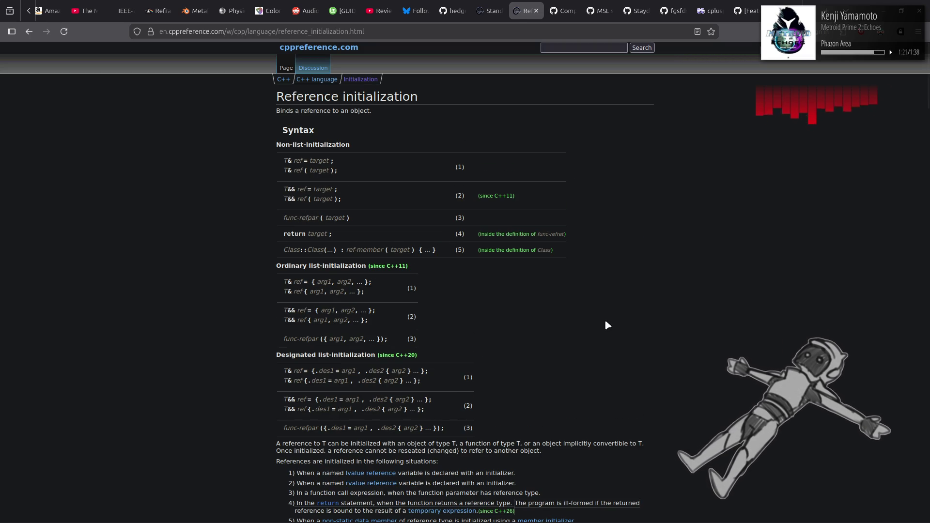
{"action": "scroll", "coordinate": [606, 324], "scroll_direction": "down", "scroll_amount": 5}
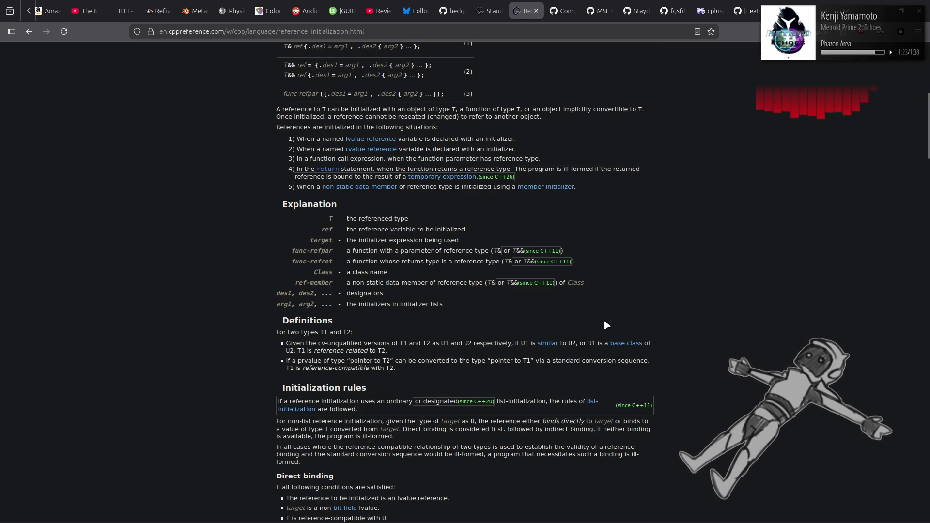
{"action": "scroll", "coordinate": [604, 322], "scroll_direction": "down", "scroll_amount": 6}
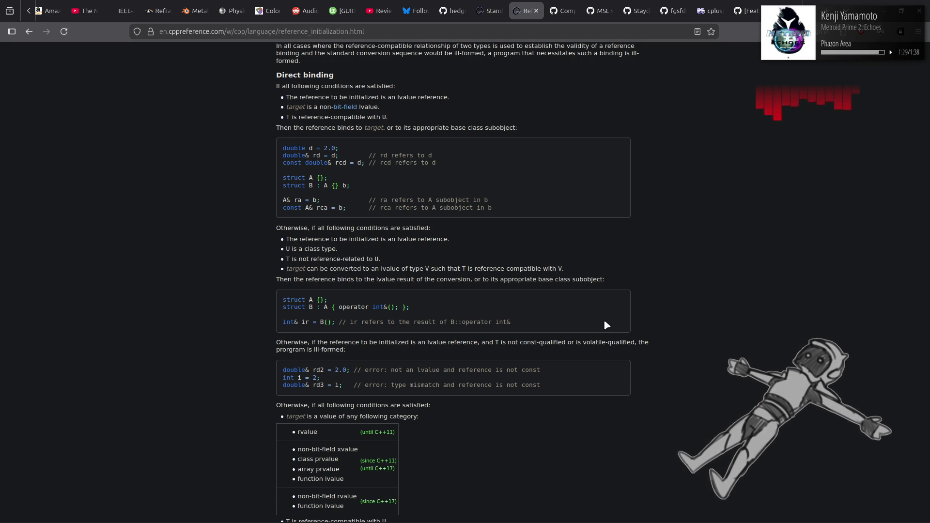
{"action": "scroll", "coordinate": [605, 321], "scroll_direction": "down", "scroll_amount": 4}
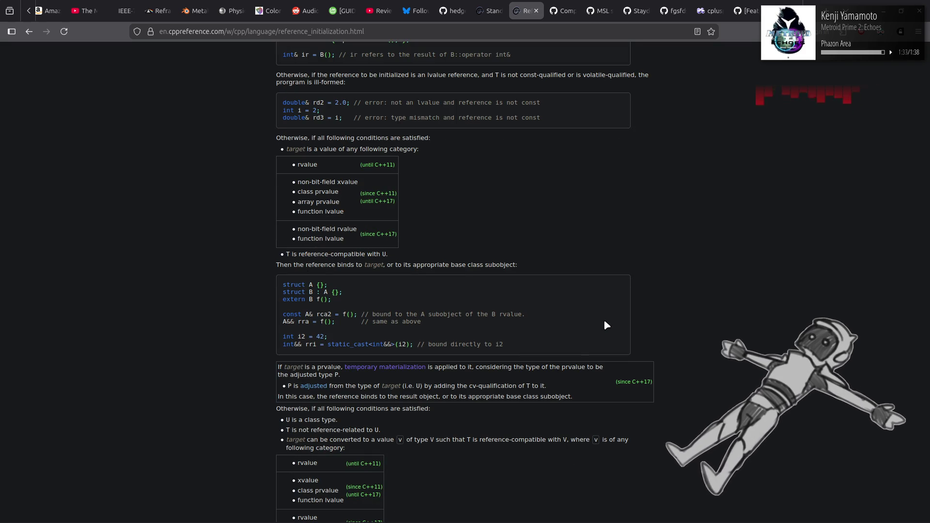
{"action": "scroll", "coordinate": [577, 345], "scroll_direction": "down", "scroll_amount": 1}
{"action": "scroll", "coordinate": [606, 334], "scroll_direction": "down", "scroll_amount": 5}
{"action": "scroll", "coordinate": [703, 299], "scroll_direction": "down", "scroll_amount": 4}
{"action": "scroll", "coordinate": [705, 301], "scroll_direction": "down", "scroll_amount": 4}
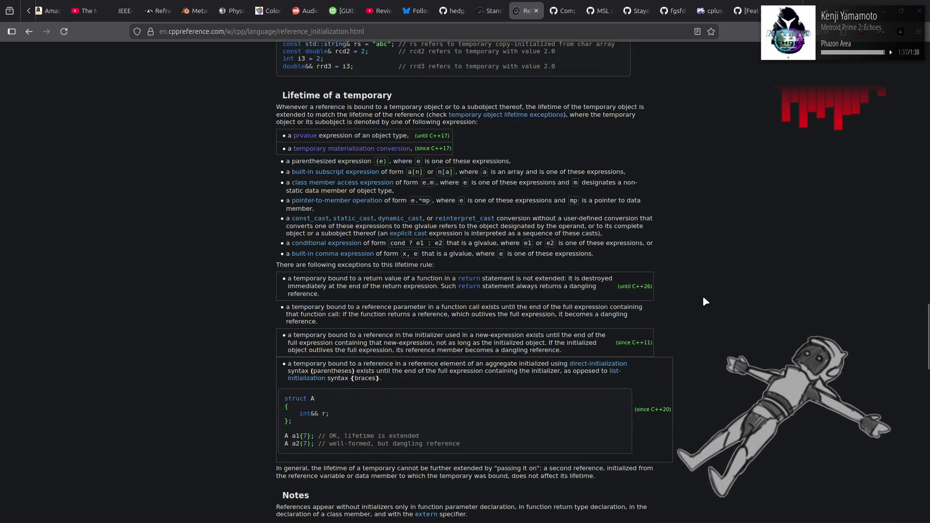
{"action": "scroll", "coordinate": [705, 302], "scroll_direction": "down", "scroll_amount": 4}
{"action": "scroll", "coordinate": [705, 302], "scroll_direction": "down", "scroll_amount": 5}
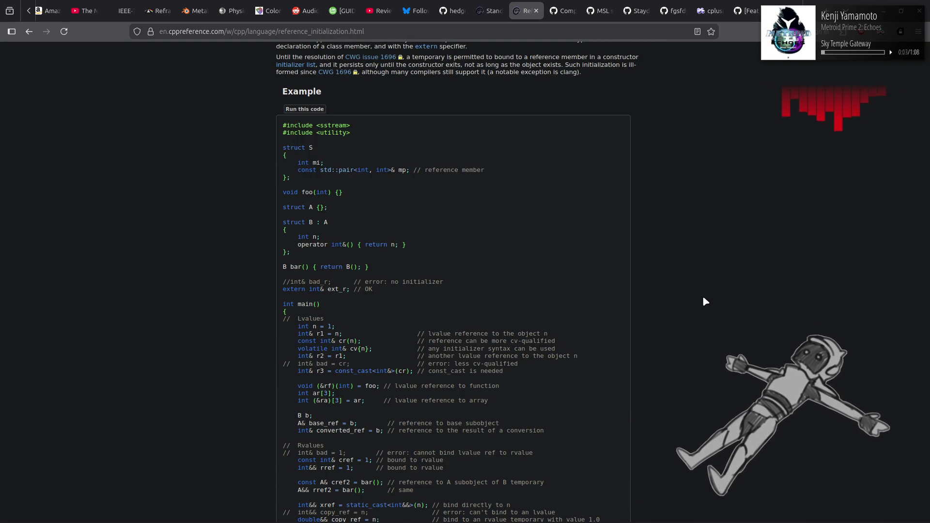
{"action": "scroll", "coordinate": [705, 301], "scroll_direction": "down", "scroll_amount": 2}
{"action": "scroll", "coordinate": [705, 301], "scroll_direction": "down", "scroll_amount": 2}
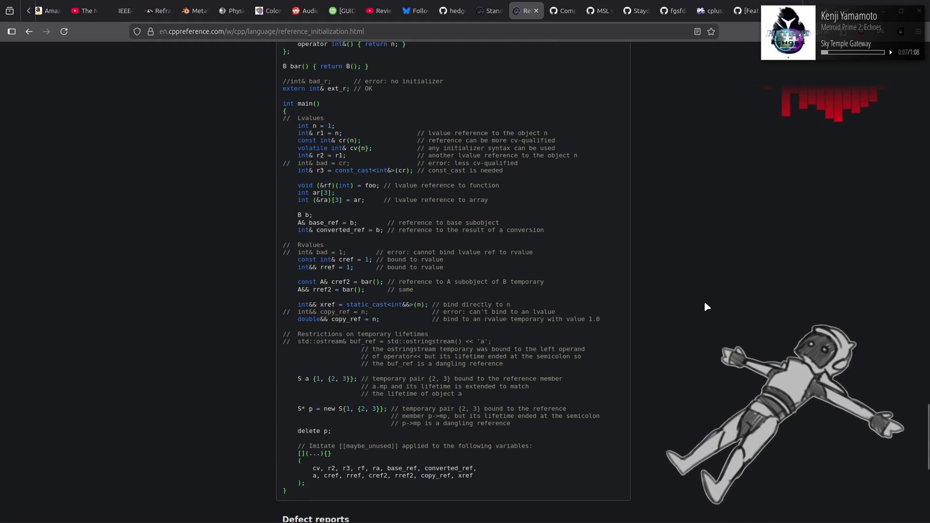
{"action": "scroll", "coordinate": [704, 301], "scroll_direction": "down", "scroll_amount": 5}
{"action": "scroll", "coordinate": [704, 303], "scroll_direction": "down", "scroll_amount": 2}
{"action": "key", "text": "alt+Left"}
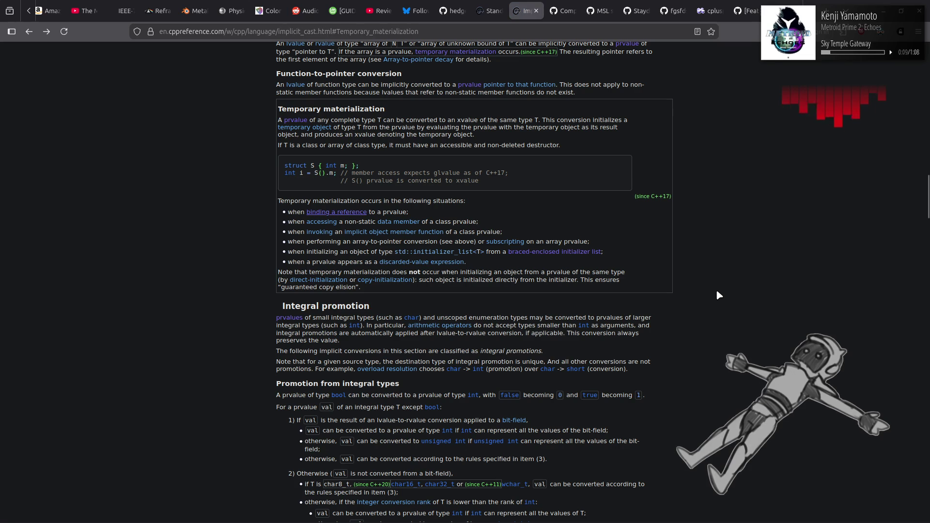
Open the Direct-initialization article and scroll down to its Notes
{"action": "left_click", "coordinate": [323, 282]}
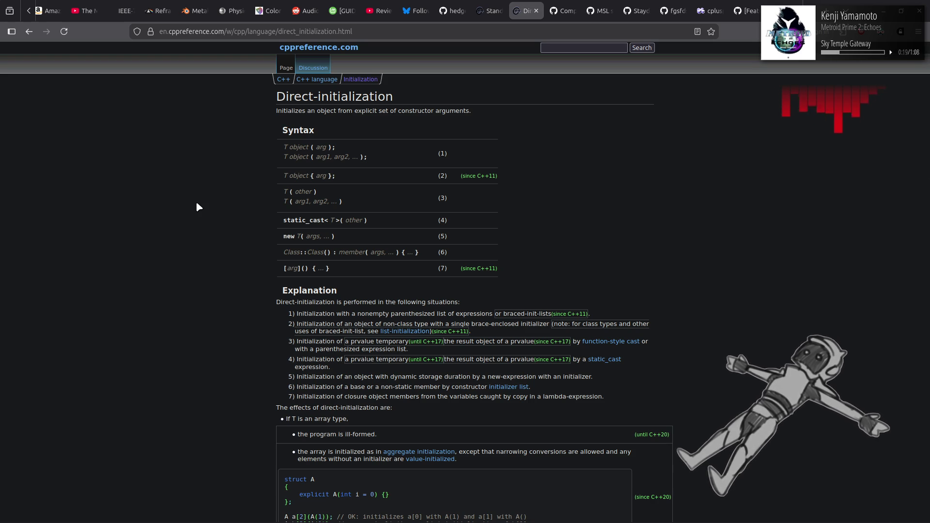
{"action": "scroll", "coordinate": [196, 203], "scroll_direction": "down", "scroll_amount": 4}
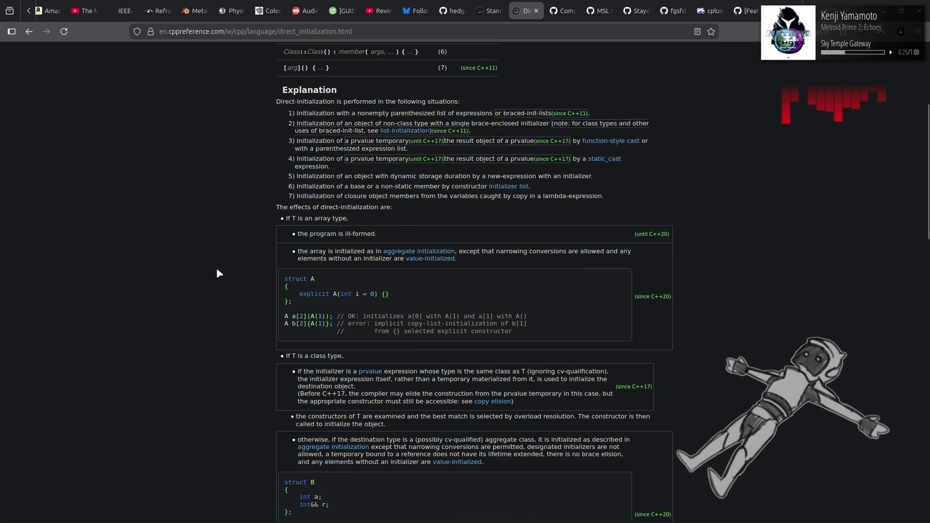
{"action": "scroll", "coordinate": [217, 269], "scroll_direction": "down", "scroll_amount": 4}
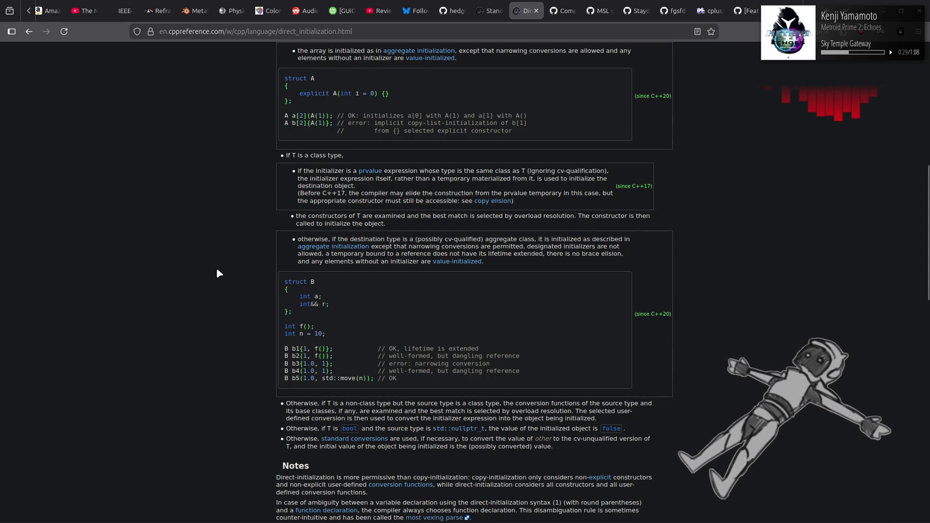
{"action": "scroll", "coordinate": [217, 270], "scroll_direction": "down", "scroll_amount": 4}
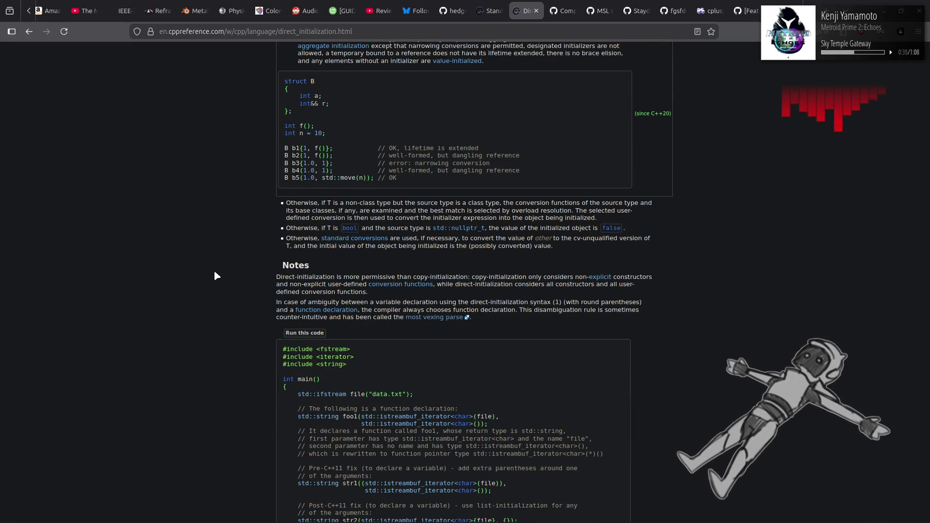
{"action": "scroll", "coordinate": [214, 271], "scroll_direction": "down", "scroll_amount": 3}
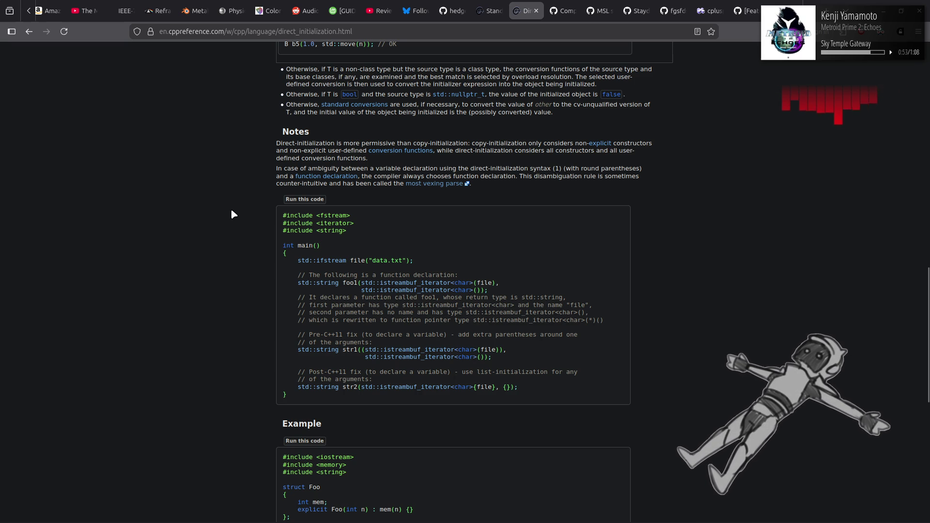
Highlight the 'In case of ambiguity' variable-versus-function notes, then follow the most vexing parse link
{"action": "left_click_drag", "start_coordinate": [274, 170], "coordinate": [371, 167]}
{"action": "left_click", "coordinate": [383, 167]}
{"action": "left_click_drag", "start_coordinate": [464, 168], "coordinate": [616, 168]}
{"action": "left_click", "coordinate": [617, 168]}
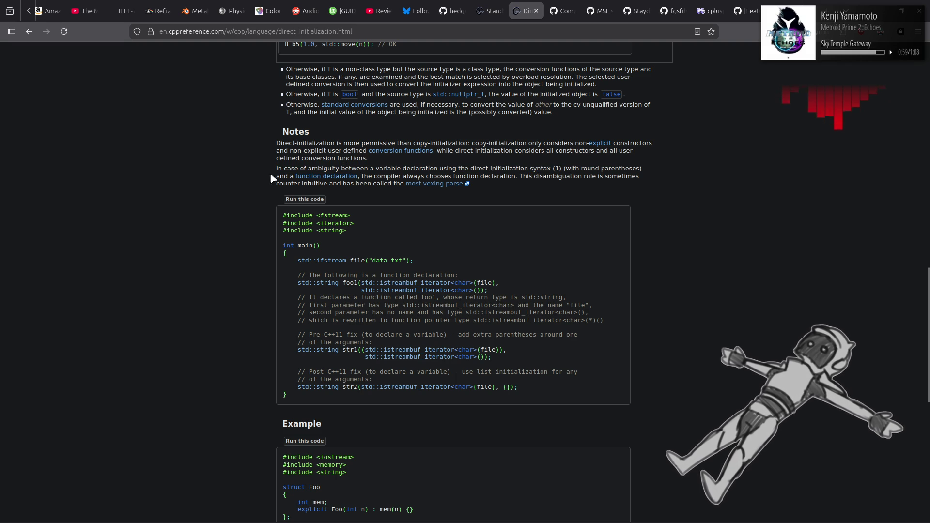
{"action": "mouse_move", "coordinate": [370, 170]}
{"action": "left_mouse_down"}
{"action": "mouse_move", "coordinate": [636, 176]}
{"action": "mouse_move", "coordinate": [354, 199]}
{"action": "mouse_move", "coordinate": [293, 178]}
{"action": "mouse_move", "coordinate": [383, 185]}
{"action": "left_mouse_up"}
{"action": "left_click", "coordinate": [517, 178]}
{"action": "left_click", "coordinate": [388, 184]}
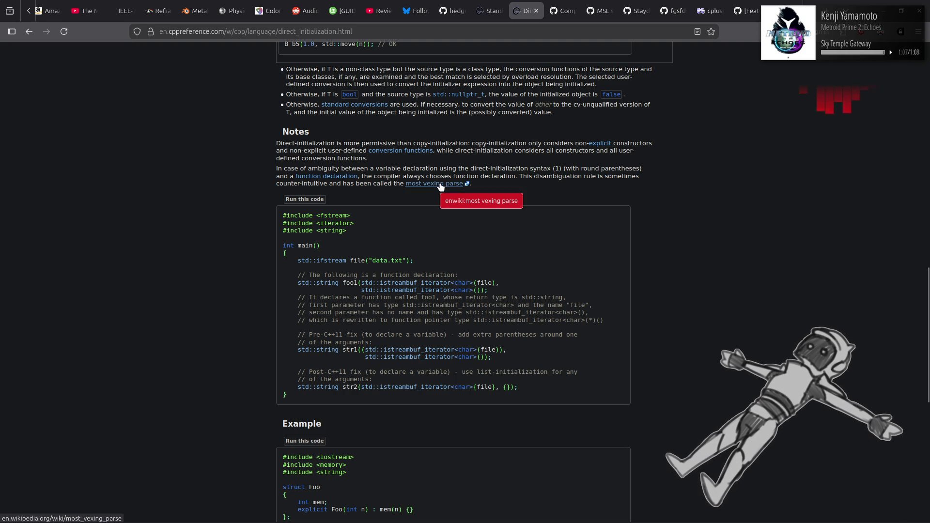
{"action": "left_click", "coordinate": [440, 184]}
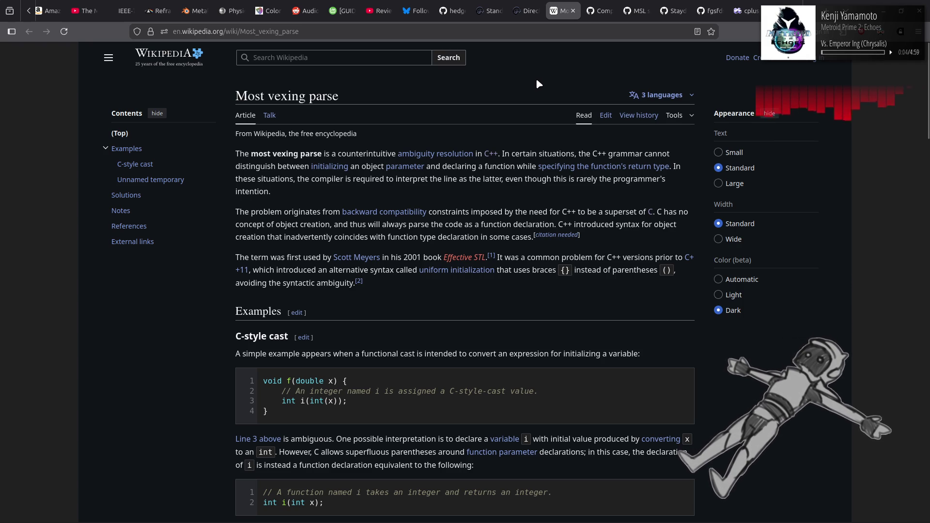
Read the Most vexing parse article down to its C-style cast example
{"action": "mouse_move", "coordinate": [420, 168]}
{"action": "mouse_move", "coordinate": [329, 167]}
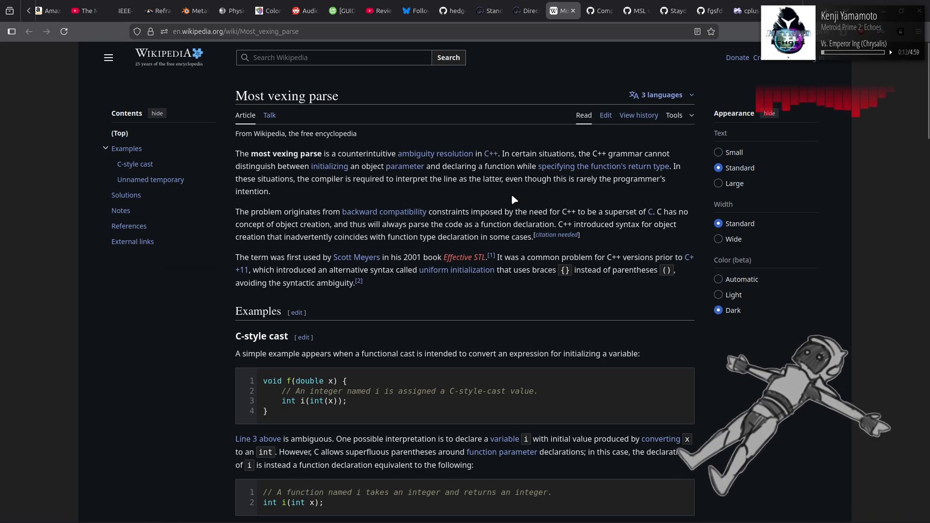
{"action": "scroll", "coordinate": [513, 199], "scroll_direction": "down", "scroll_amount": 3}
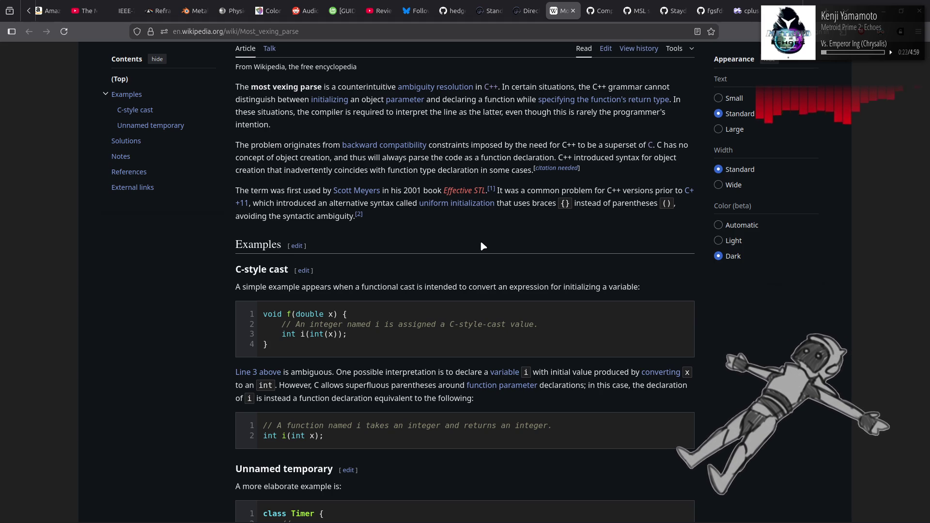
{"action": "scroll", "coordinate": [482, 246], "scroll_direction": "down", "scroll_amount": 3}
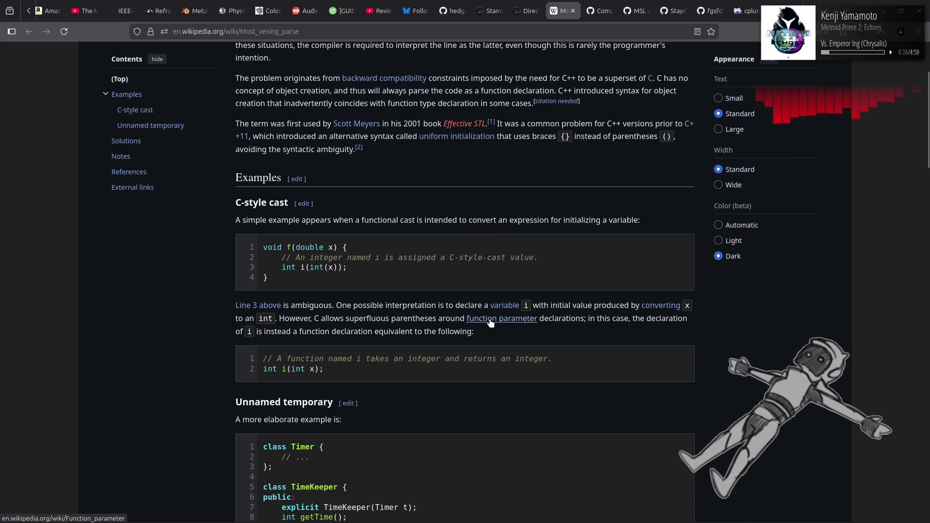
{"action": "mouse_move", "coordinate": [490, 321]}
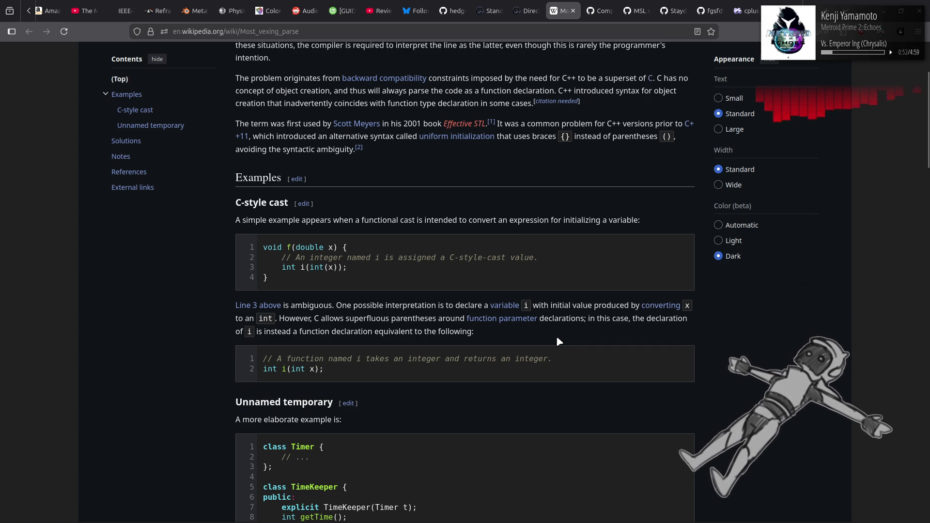
Highlight the superfluous-parentheses sentence and int(x) in the int i(int(x)) line
{"action": "left_click_drag", "start_coordinate": [329, 320], "coordinate": [585, 319]}
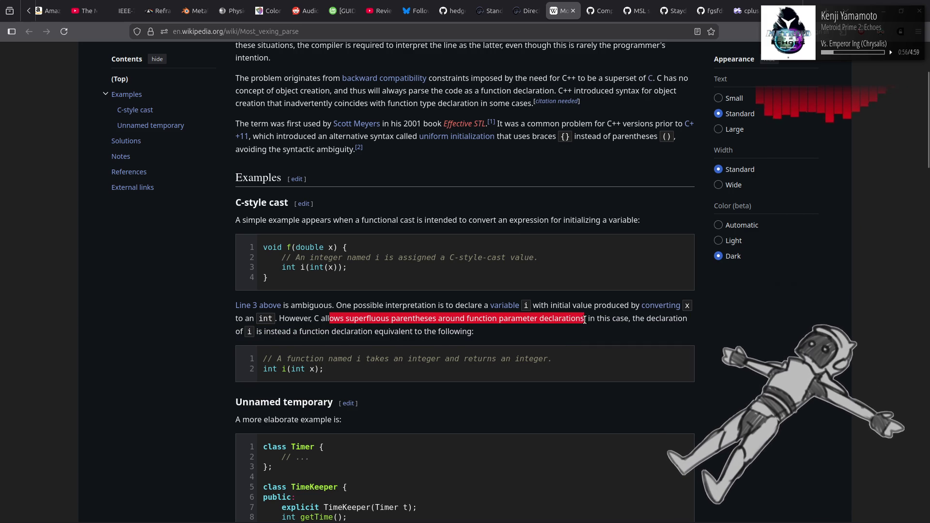
{"action": "left_click", "coordinate": [561, 340]}
{"action": "left_click_drag", "start_coordinate": [312, 267], "coordinate": [349, 268]}
{"action": "left_click", "coordinate": [350, 269]}
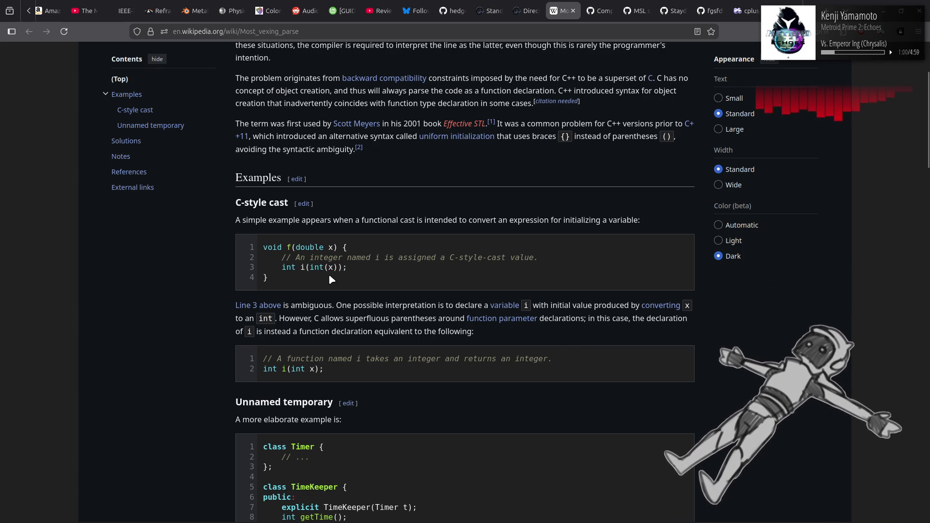
{"action": "left_click_drag", "start_coordinate": [310, 268], "coordinate": [339, 272]}
{"action": "left_click", "coordinate": [351, 286]}
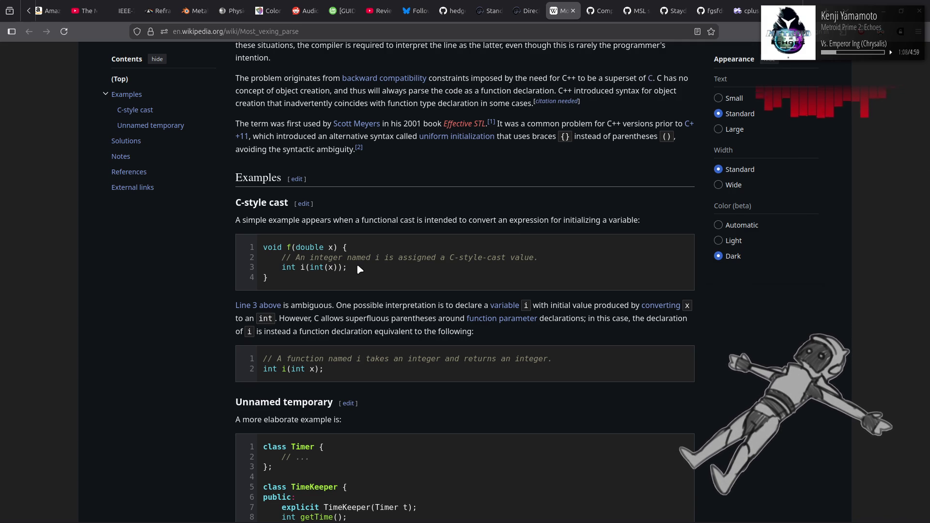
{"action": "scroll", "coordinate": [337, 296], "scroll_direction": "down", "scroll_amount": 3}
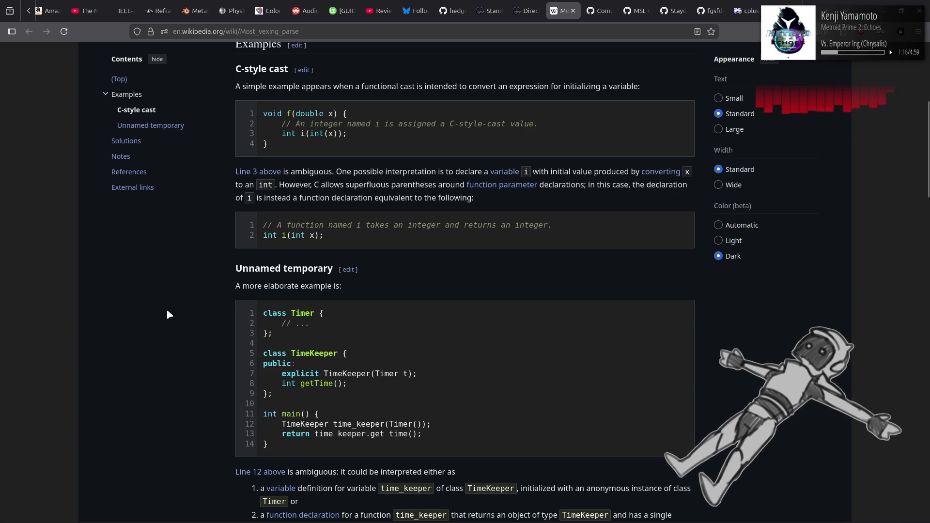
{"action": "scroll", "coordinate": [167, 311], "scroll_direction": "down", "scroll_amount": 3}
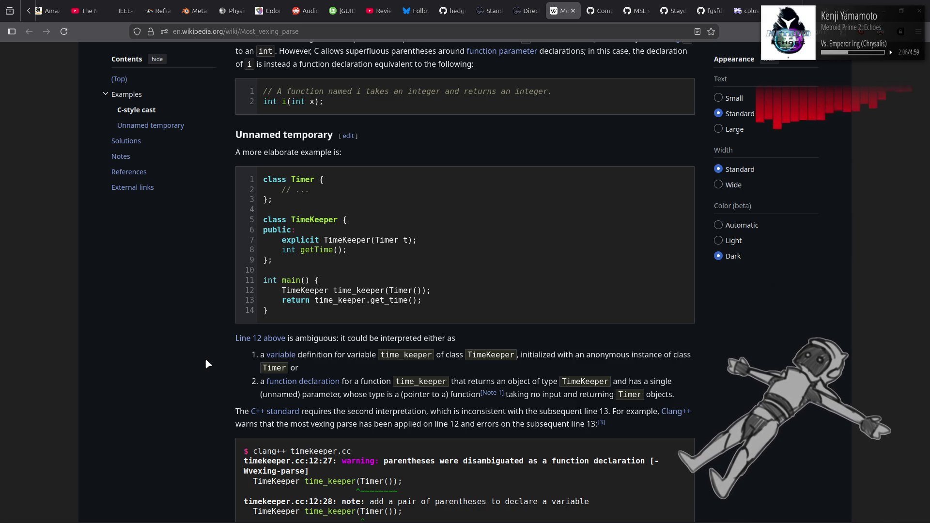
{"action": "scroll", "coordinate": [206, 361], "scroll_direction": "down", "scroll_amount": 3}
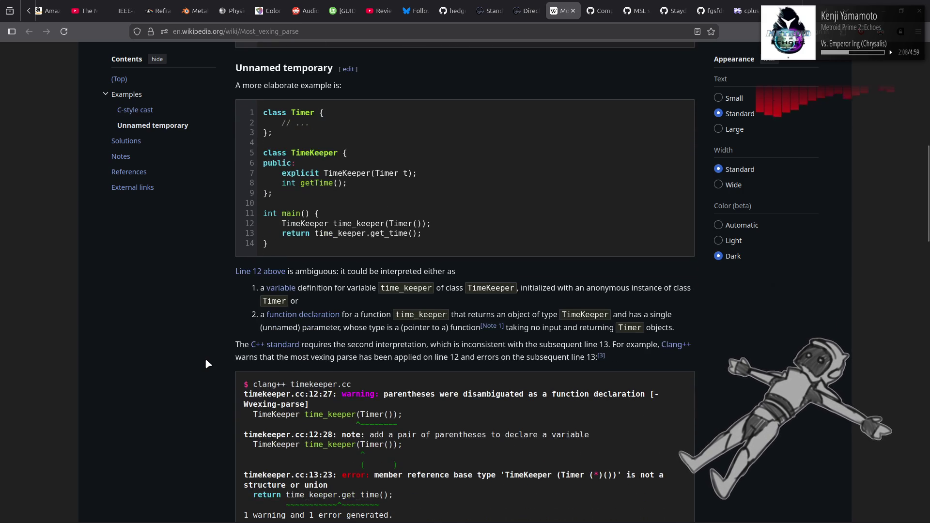
{"action": "scroll", "coordinate": [206, 360], "scroll_direction": "down", "scroll_amount": 3}
{"action": "scroll", "coordinate": [208, 367], "scroll_direction": "down", "scroll_amount": 3}
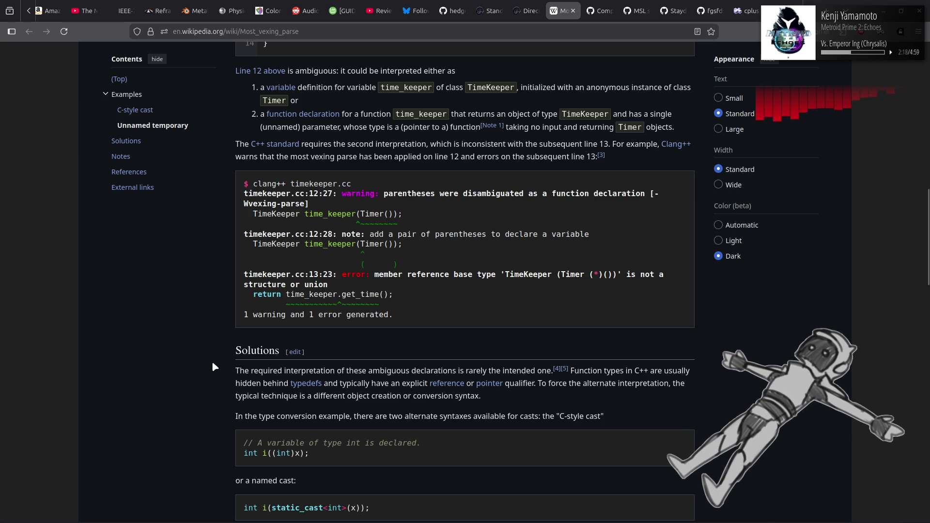
{"action": "scroll", "coordinate": [208, 361], "scroll_direction": "down", "scroll_amount": 3}
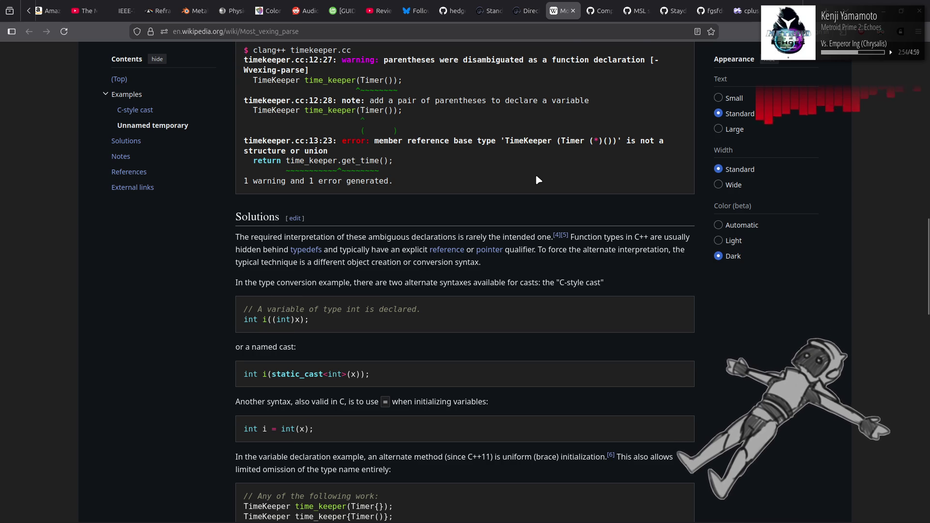
{"action": "right_click", "coordinate": [570, 5]}
Search Google for 'FlyDigi' in a new tab and open the official Flydigi site
{"action": "left_click", "coordinate": [584, 29]}
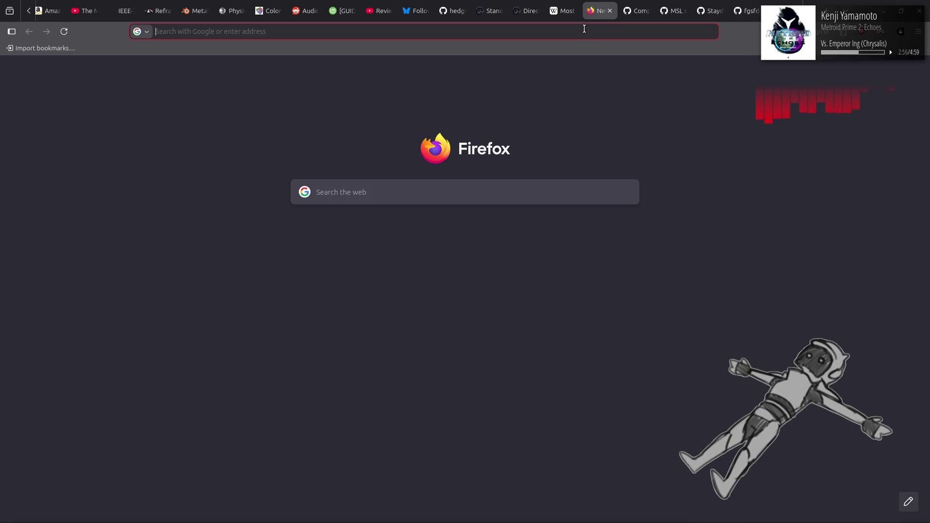
{"action": "type", "text": "FlyDigi"}
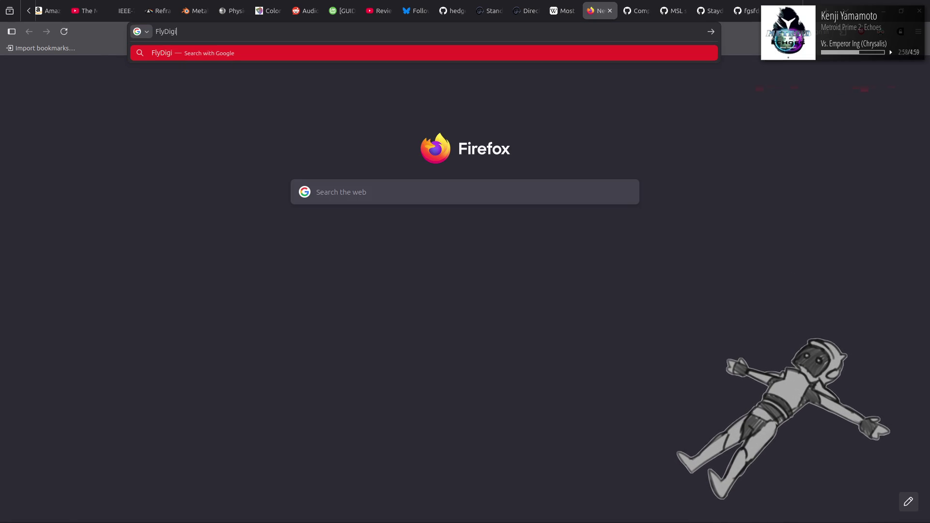
{"action": "key", "text": "Return"}
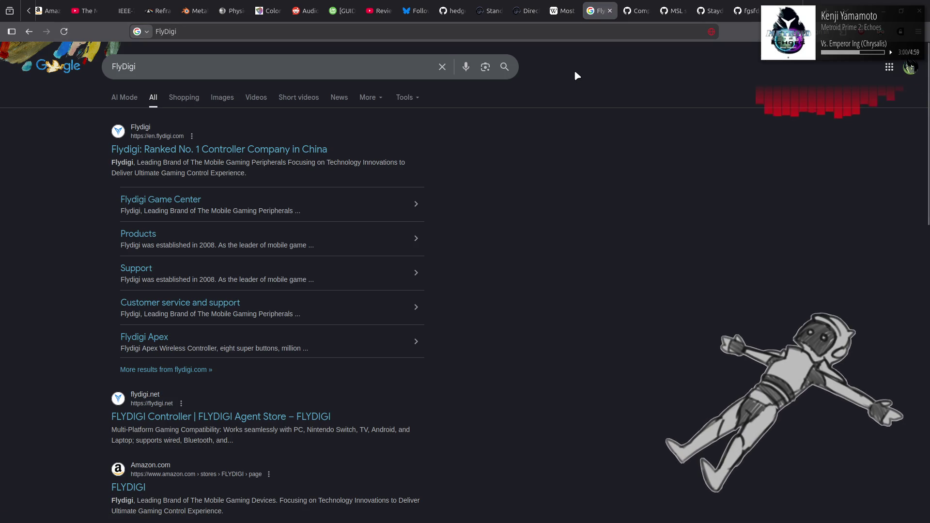
{"action": "left_click", "coordinate": [277, 156]}
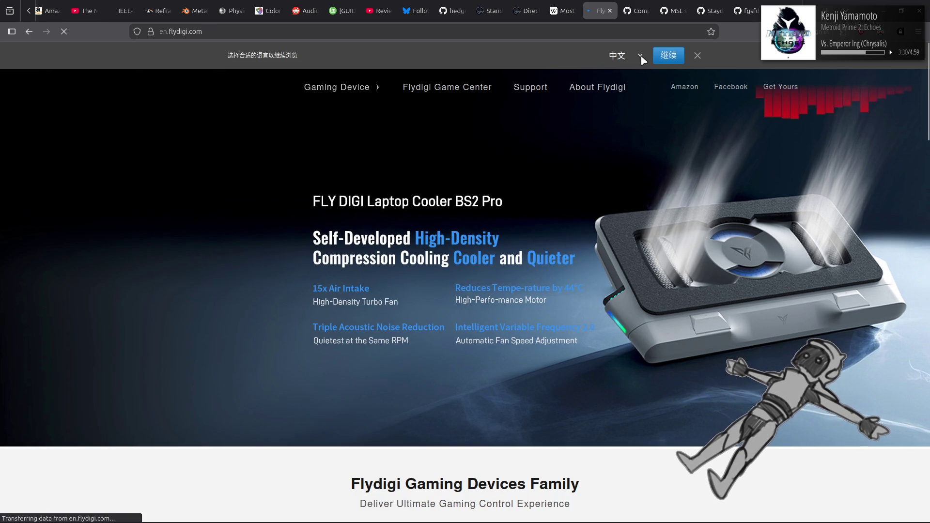
Switch the Flydigi site to English and bring up the Gaming Device category menu
{"action": "left_click", "coordinate": [640, 56]}
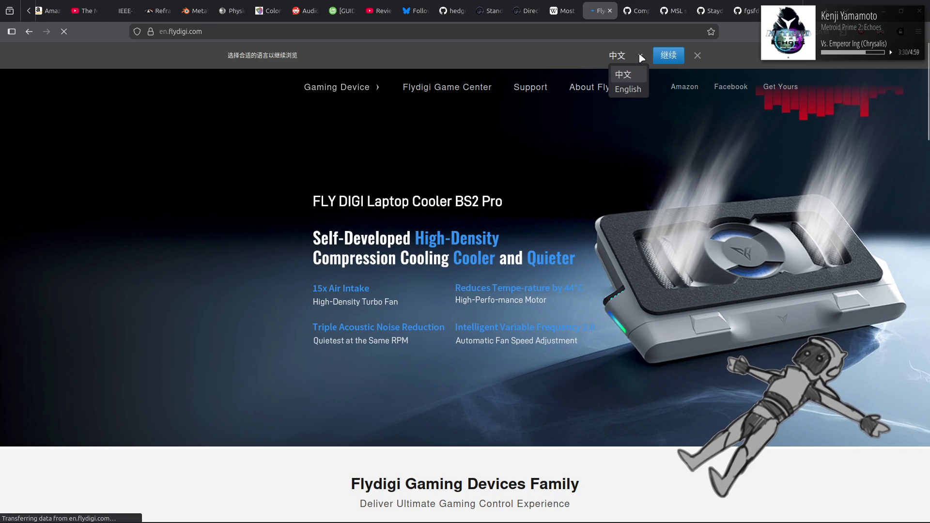
{"action": "left_click", "coordinate": [629, 89]}
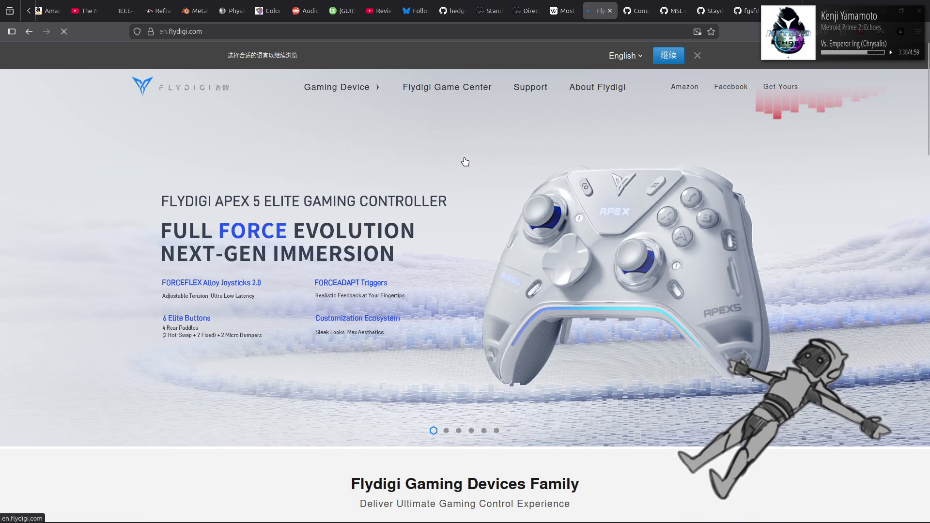
{"action": "mouse_move", "coordinate": [362, 86]}
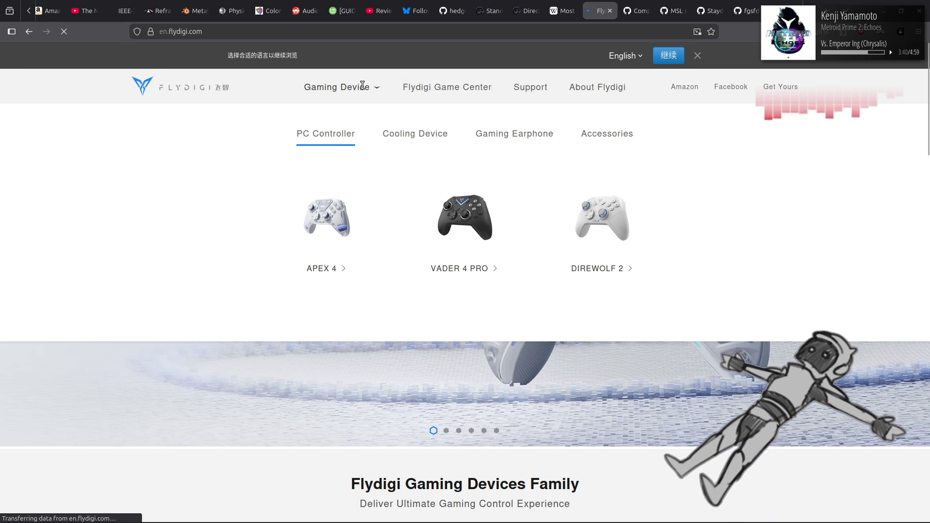
{"action": "mouse_move", "coordinate": [420, 134]}
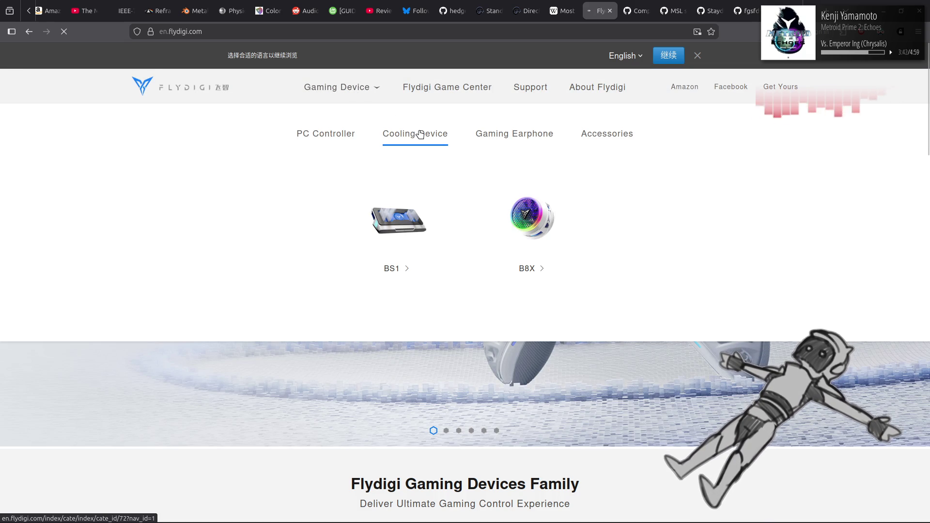
Browse the Gaming Device categories, then return to the homepage menu listing APEX 4, VADER 4 PRO, DIREWOLF 2
{"action": "mouse_move", "coordinate": [543, 137]}
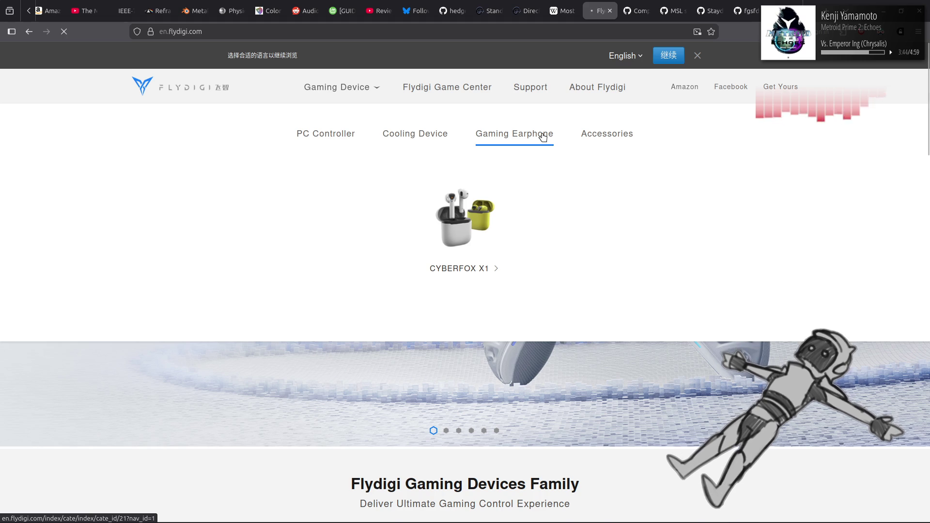
{"action": "mouse_move", "coordinate": [609, 137]}
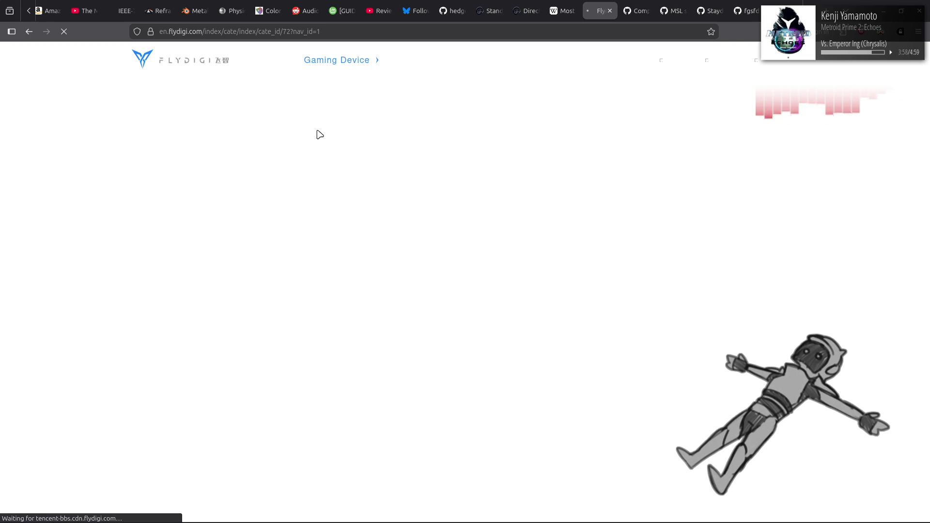
{"action": "key", "text": "alt+Left"}
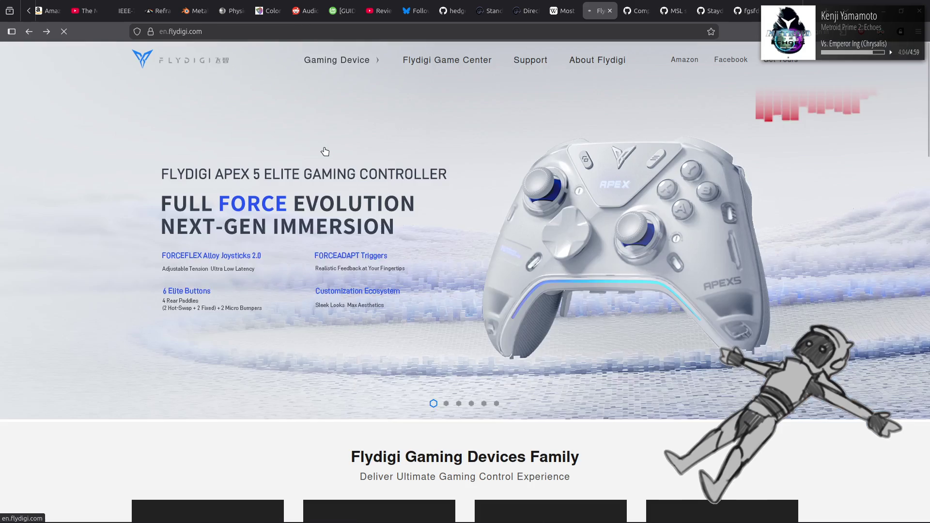
{"action": "mouse_move", "coordinate": [337, 59]}
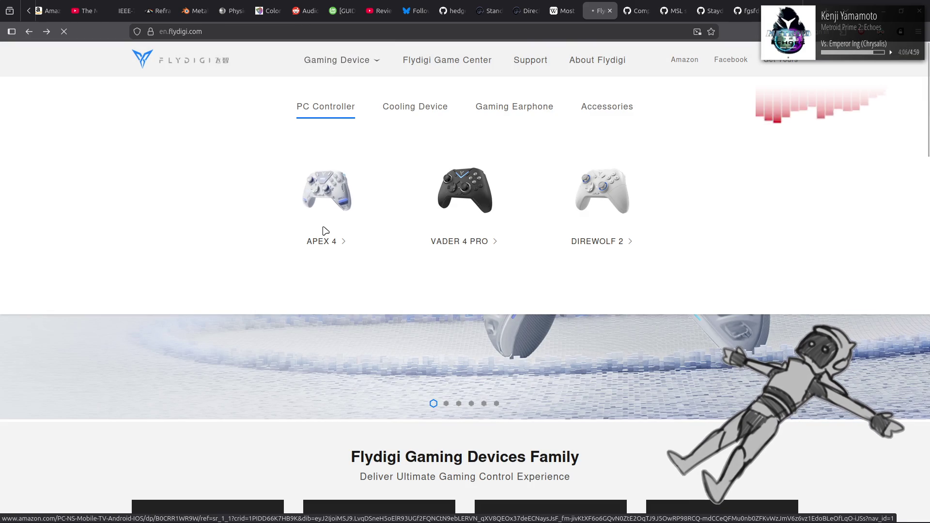
Open the PC Controller category, then the All-Platform Controller listing
{"action": "left_click", "coordinate": [324, 112]}
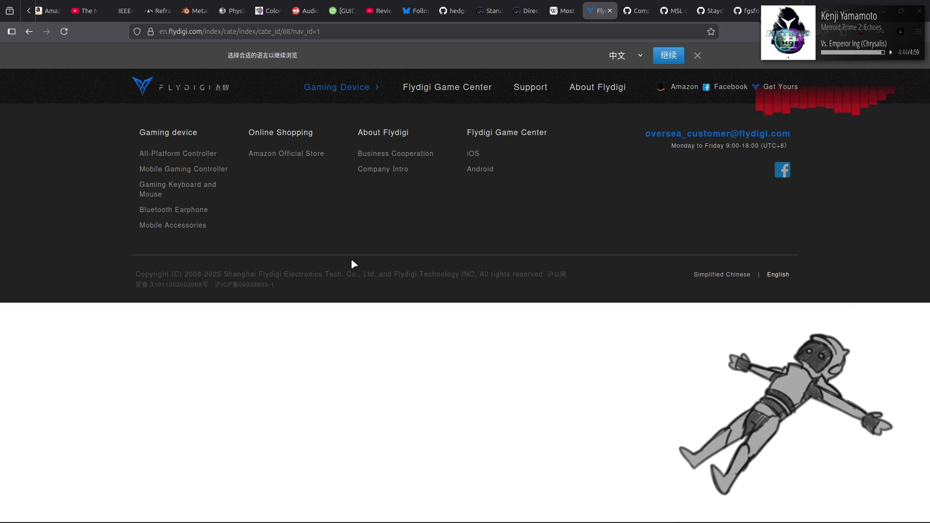
{"action": "left_click", "coordinate": [177, 155]}
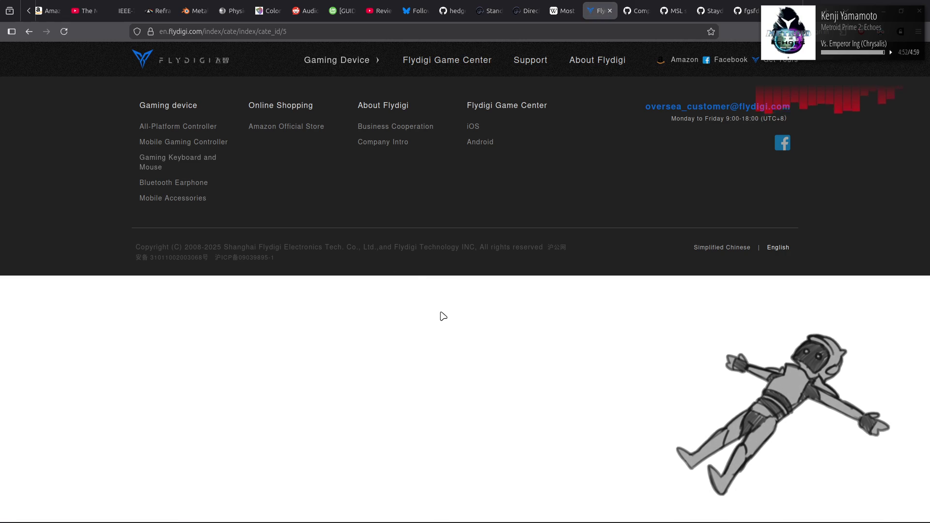
{"action": "mouse_move", "coordinate": [376, 69]}
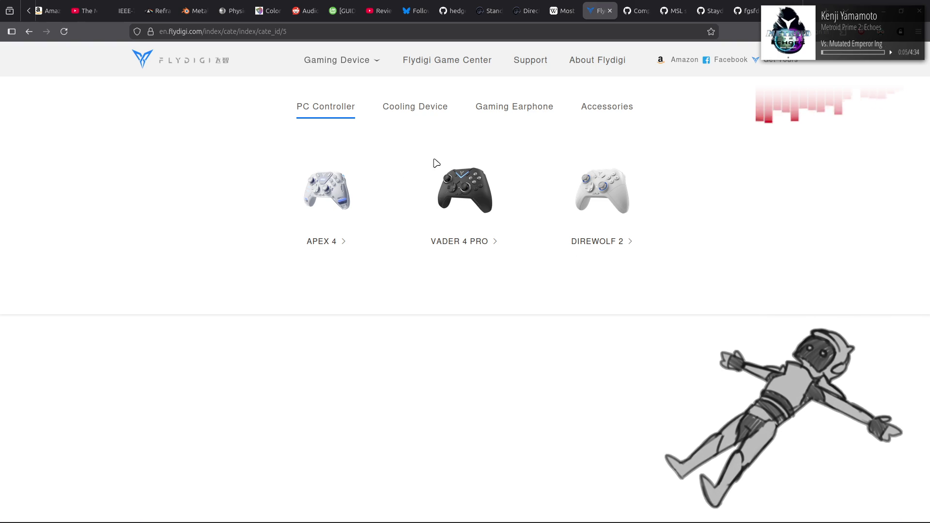
Switch back to the Most vexing parse tab and close the Flydigi tab
{"action": "scroll", "coordinate": [552, 107], "scroll_direction": "down", "scroll_amount": 5}
{"action": "left_click", "coordinate": [563, 10]}
{"action": "middle_click", "coordinate": [595, 5]}
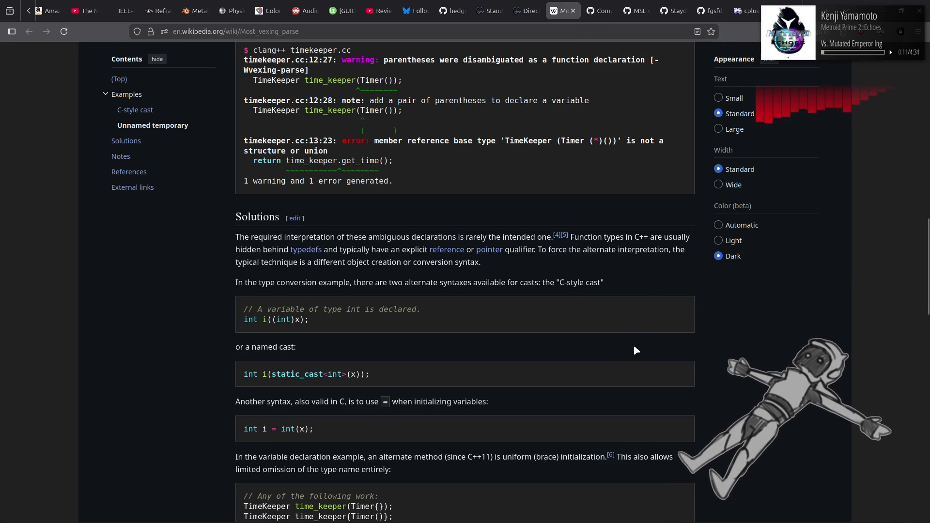
{"action": "scroll", "coordinate": [635, 347], "scroll_direction": "down", "scroll_amount": 3}
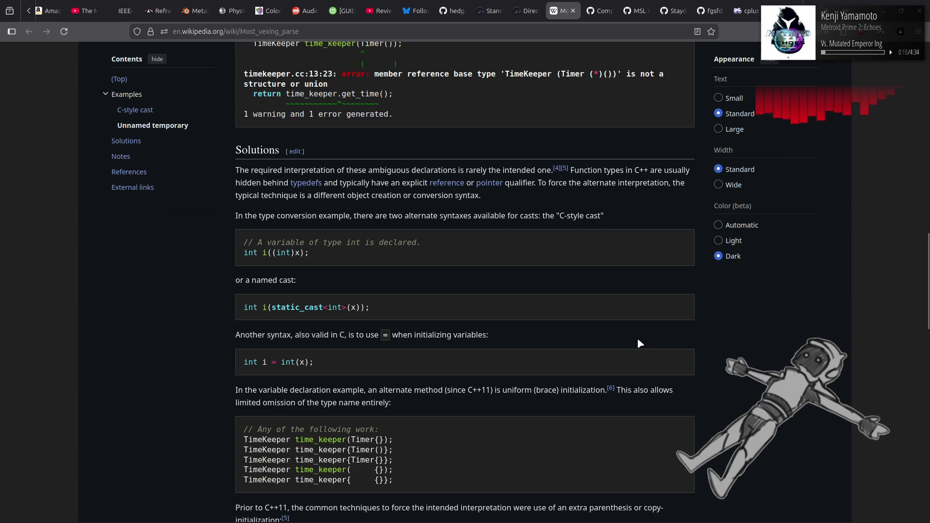
{"action": "scroll", "coordinate": [637, 343], "scroll_direction": "down", "scroll_amount": 3}
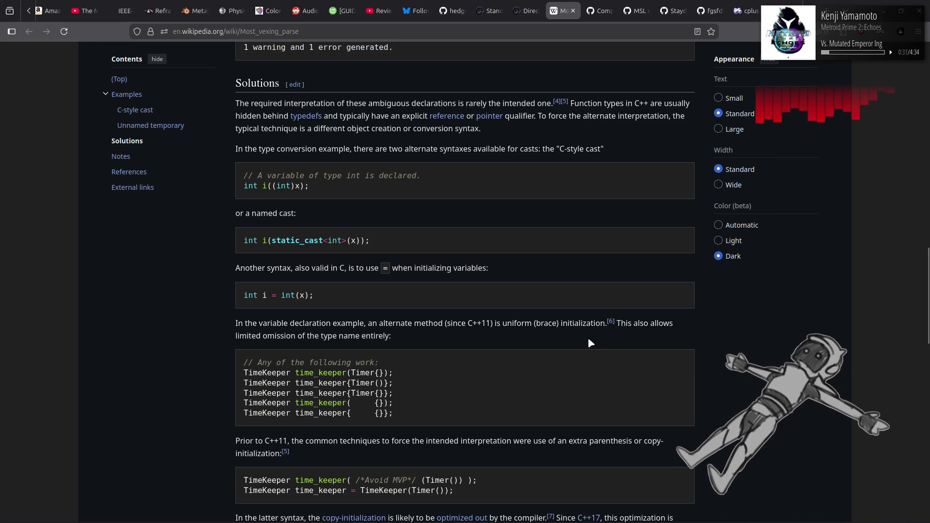
{"action": "scroll", "coordinate": [589, 339], "scroll_direction": "down", "scroll_amount": 4}
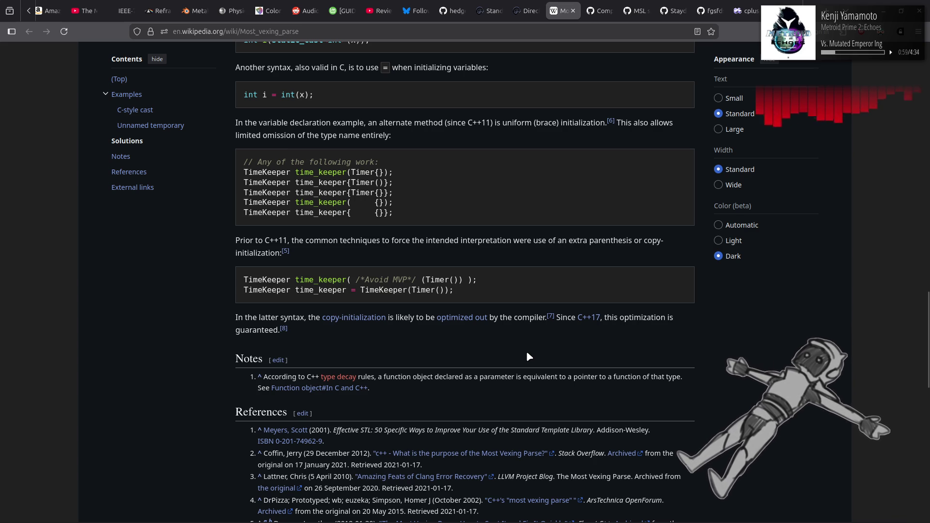
{"action": "left_click", "coordinate": [538, 11]}
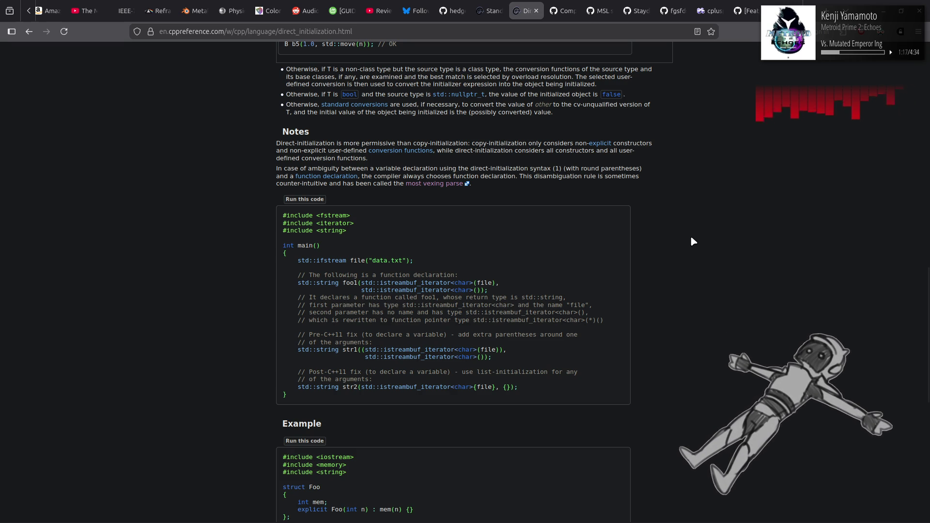
Highlight the std::string s2(10, 'a'); example line, then open the zero initialization See also link
{"action": "scroll", "coordinate": [692, 237], "scroll_direction": "down", "scroll_amount": 4}
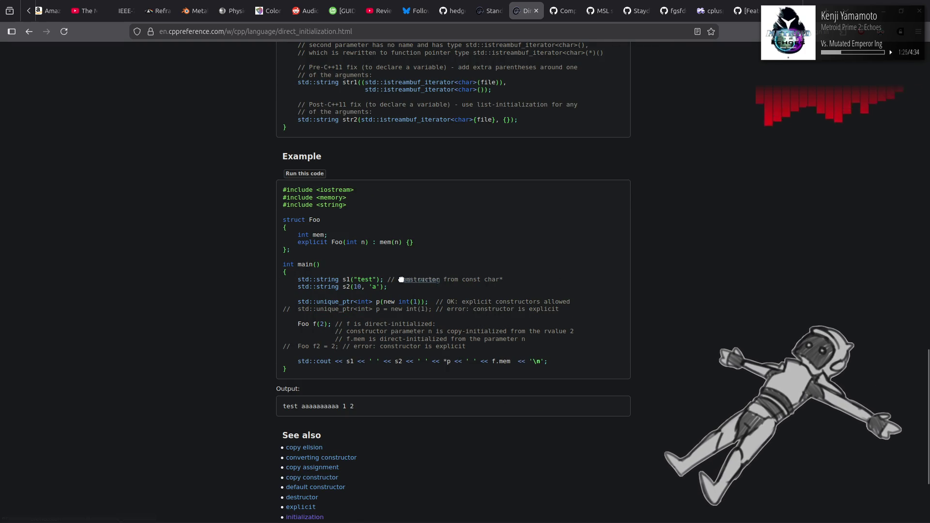
{"action": "left_click_drag", "start_coordinate": [388, 287], "coordinate": [285, 294]}
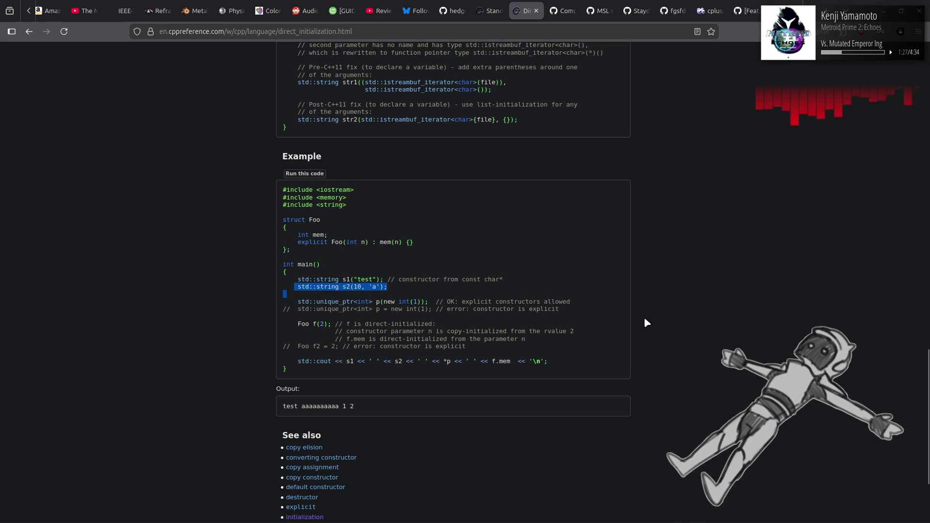
{"action": "left_click", "coordinate": [706, 314]}
{"action": "scroll", "coordinate": [488, 171], "scroll_direction": "down", "scroll_amount": 3}
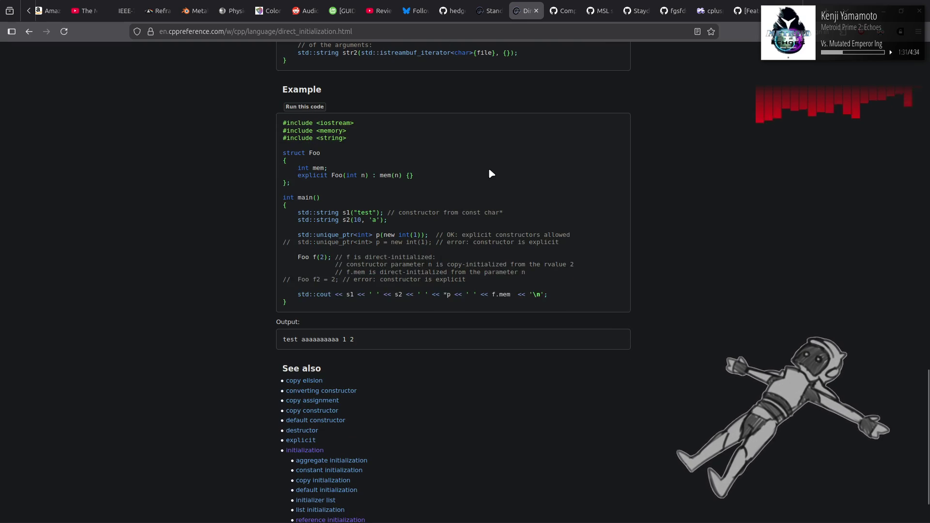
{"action": "scroll", "coordinate": [486, 162], "scroll_direction": "down", "scroll_amount": 2}
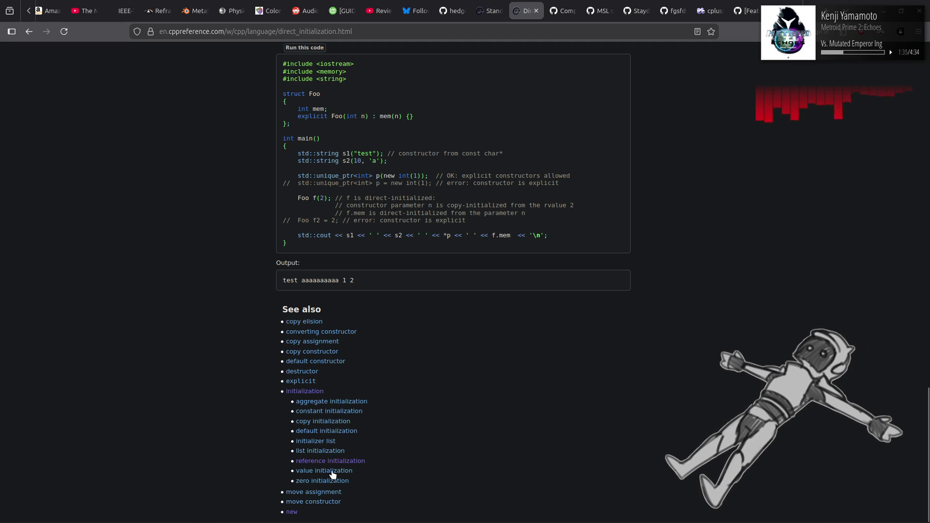
{"action": "left_click", "coordinate": [330, 481]}
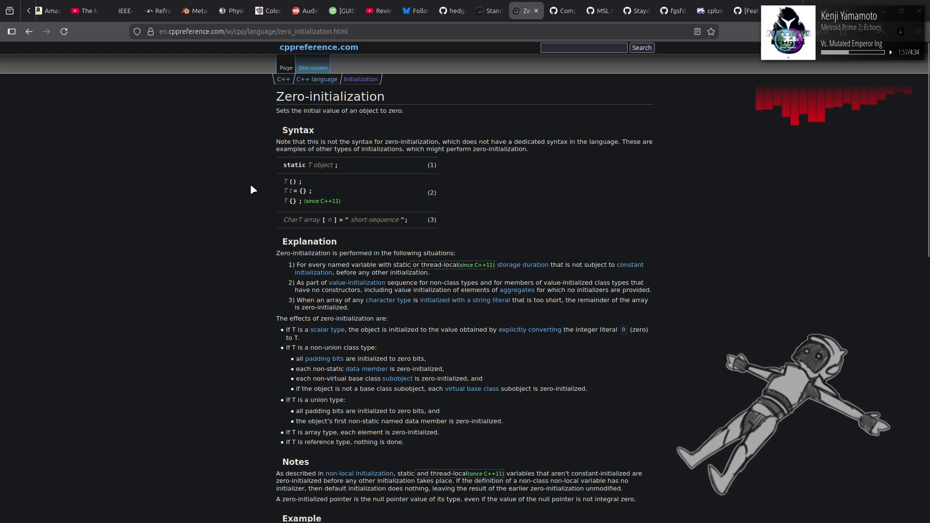
Open Value-initialization, scroll through its example, then go back twice to Direct-initialization
{"action": "left_click", "coordinate": [362, 284]}
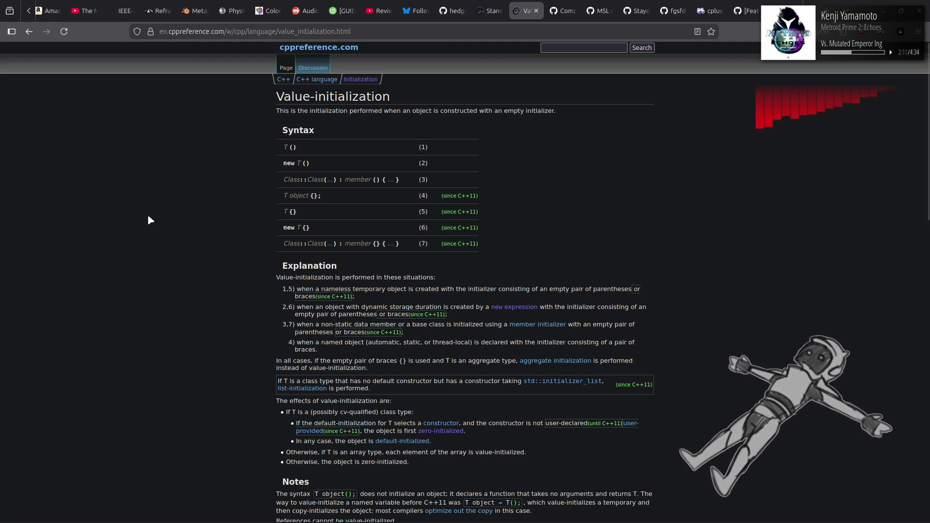
{"action": "scroll", "coordinate": [148, 217], "scroll_direction": "down", "scroll_amount": 7}
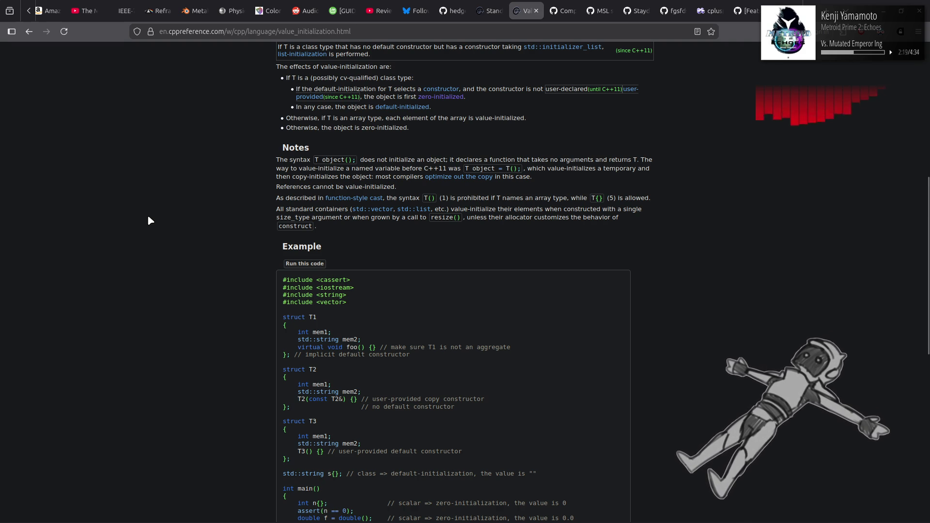
{"action": "scroll", "coordinate": [148, 218], "scroll_direction": "down", "scroll_amount": 5}
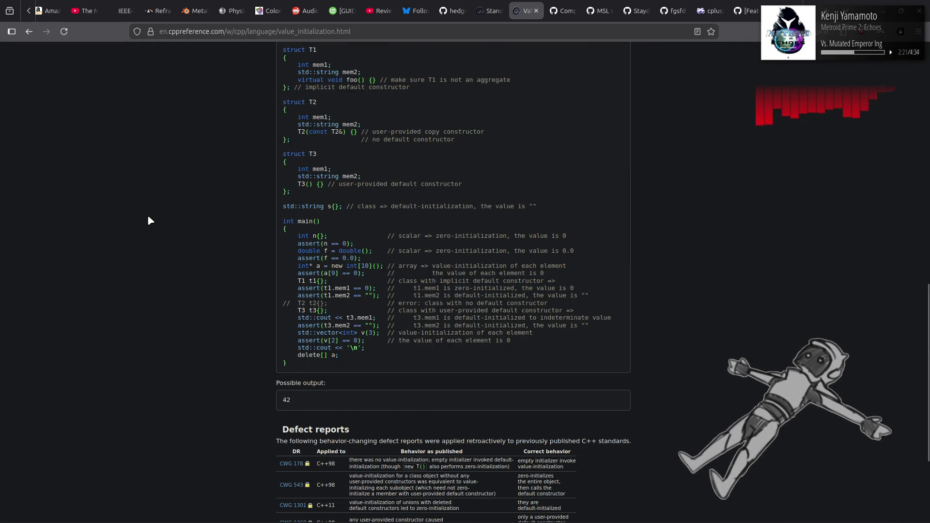
{"action": "key", "text": "alt+Left"}
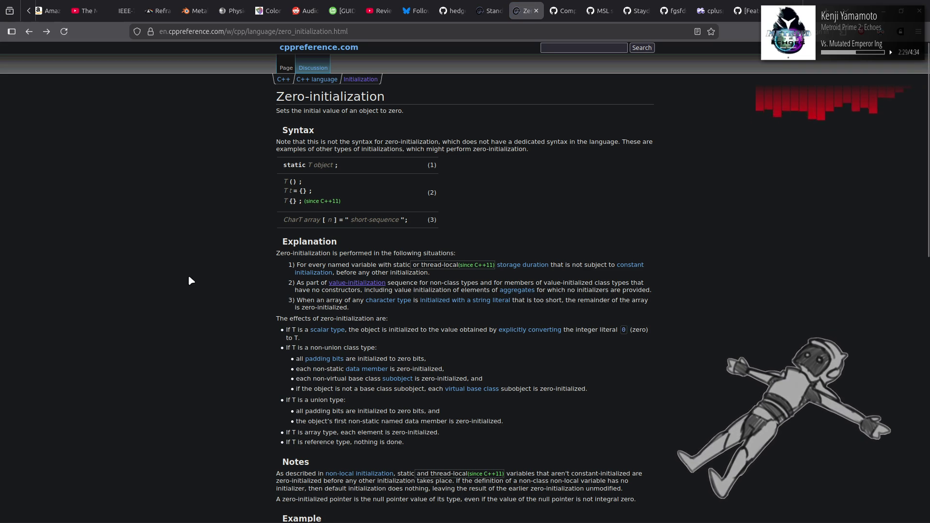
{"action": "key", "text": "alt+Left"}
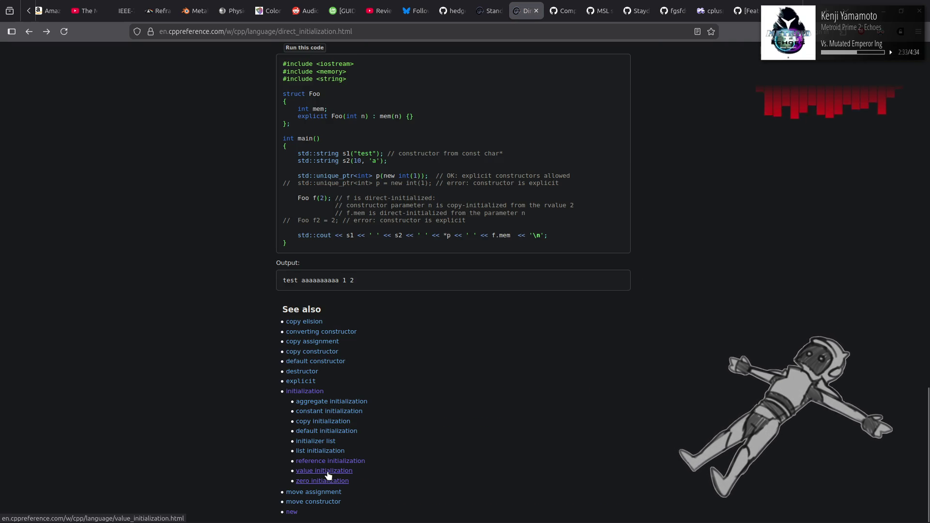
Open the Aggregate initialization page, then follow its link to the List-initialization article
{"action": "left_click", "coordinate": [340, 402]}
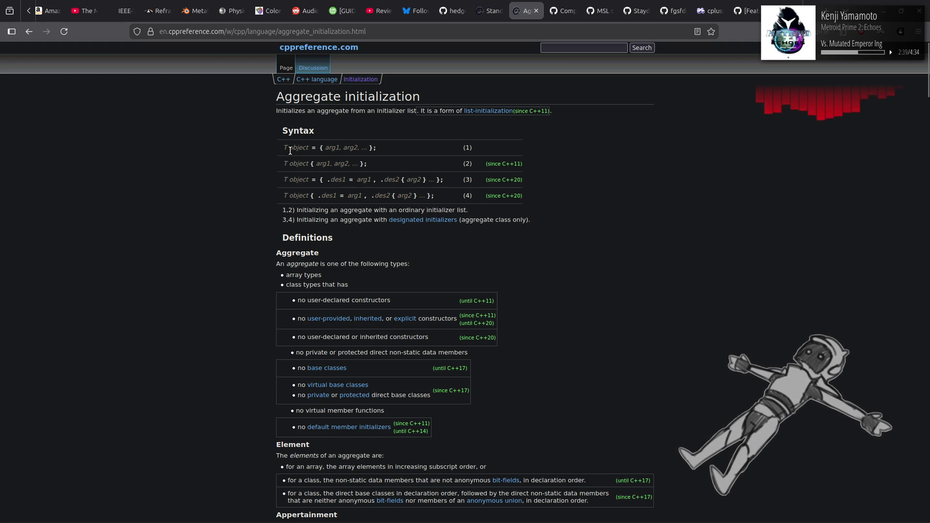
{"action": "double_click", "coordinate": [323, 110]}
{"action": "left_click", "coordinate": [228, 143]}
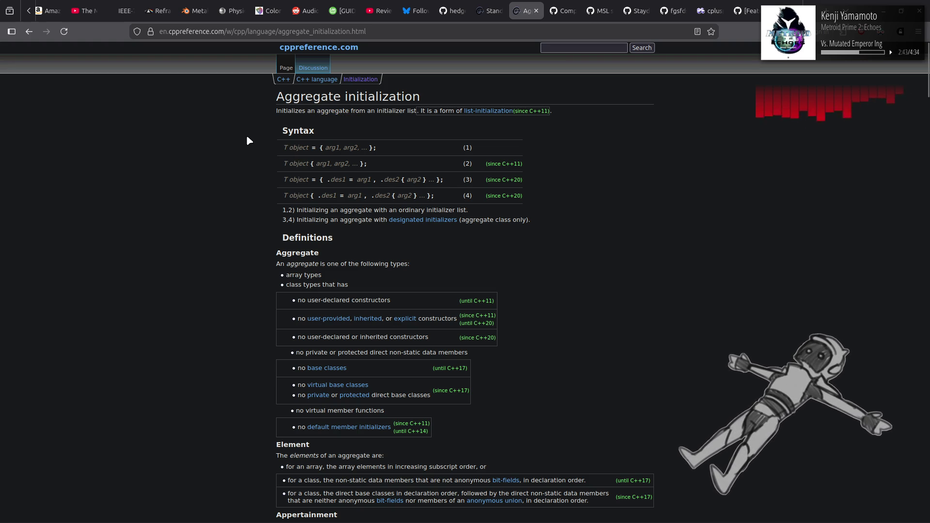
{"action": "left_click", "coordinate": [477, 111]}
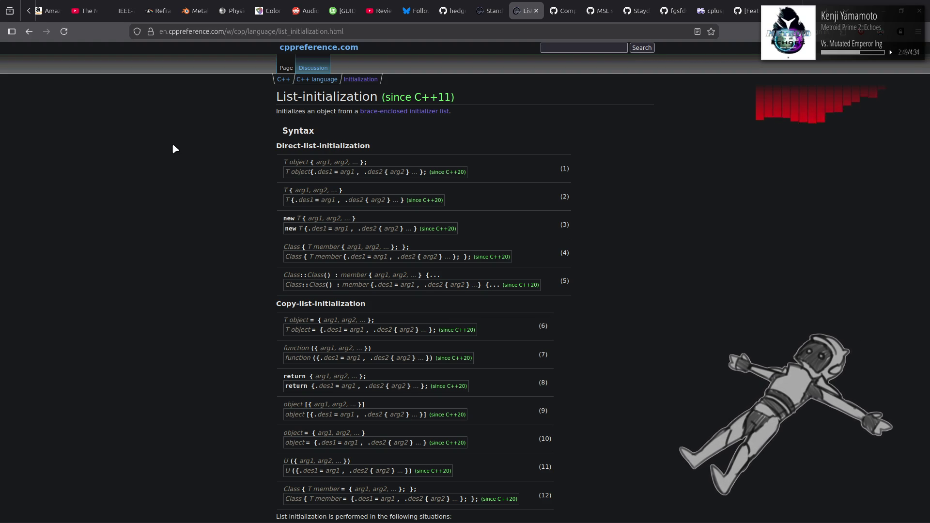
Scroll through the List-initialization article and back up to its syntax table
{"action": "scroll", "coordinate": [173, 145], "scroll_direction": "down", "scroll_amount": 6}
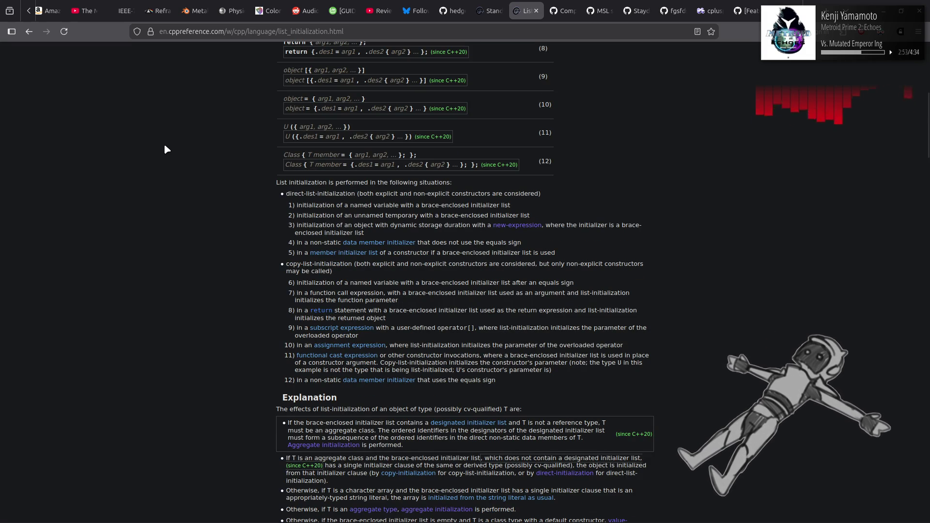
{"action": "scroll", "coordinate": [165, 145], "scroll_direction": "down", "scroll_amount": 5}
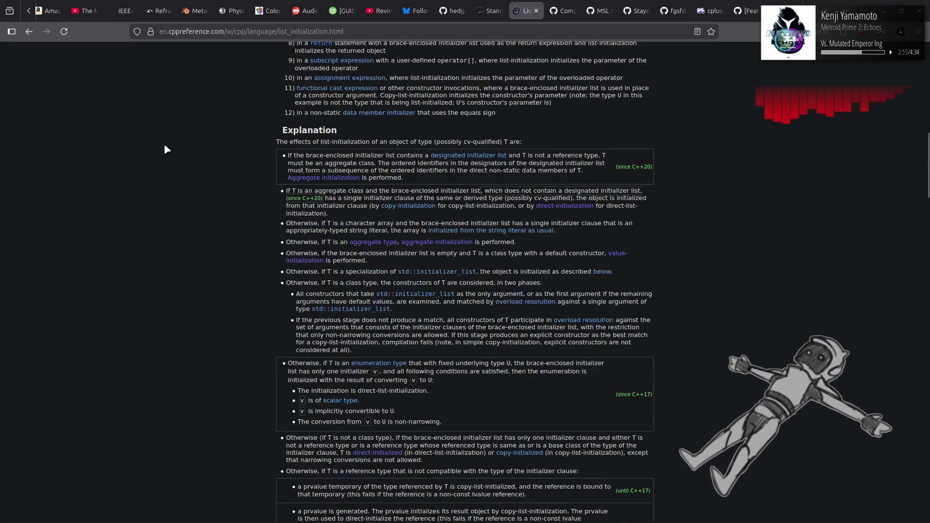
{"action": "scroll", "coordinate": [165, 146], "scroll_direction": "down", "scroll_amount": 6}
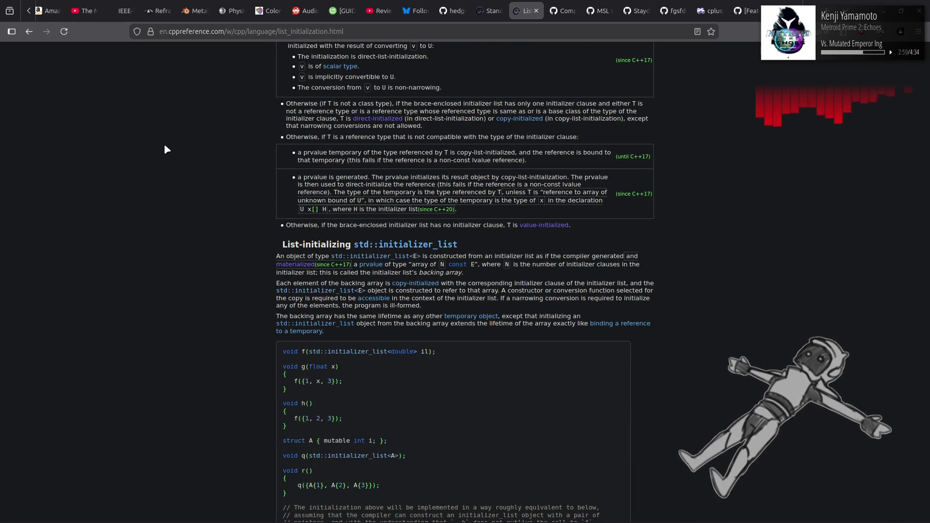
{"action": "scroll", "coordinate": [164, 149], "scroll_direction": "down", "scroll_amount": 4}
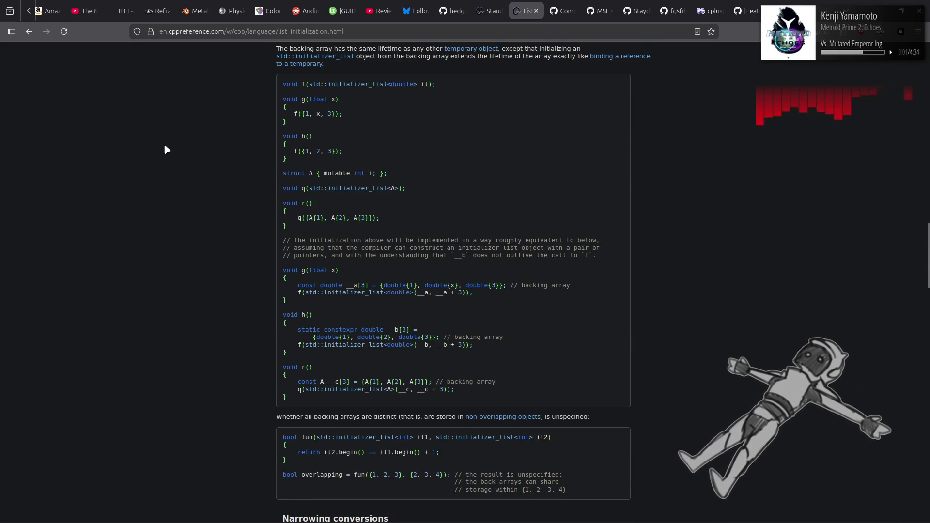
{"action": "scroll", "coordinate": [164, 149], "scroll_direction": "down", "scroll_amount": 5}
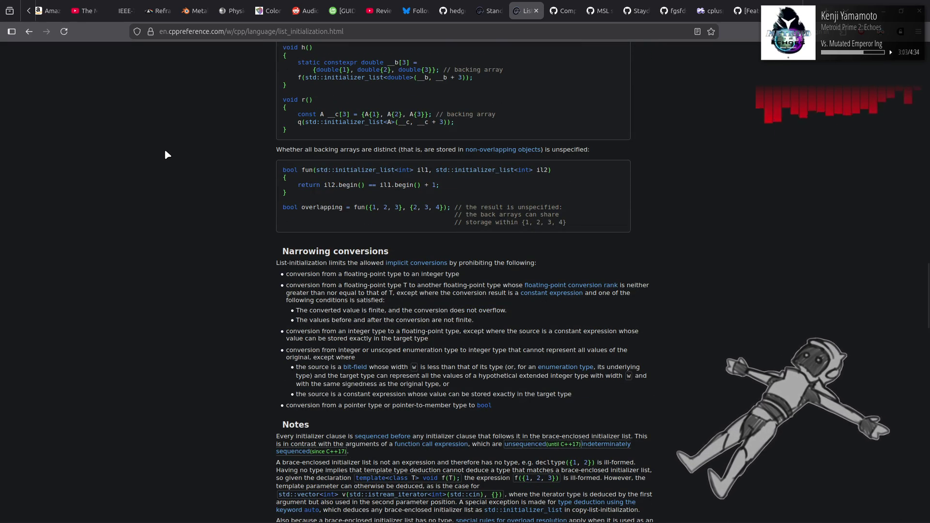
{"action": "scroll", "coordinate": [175, 164], "scroll_direction": "down", "scroll_amount": 4}
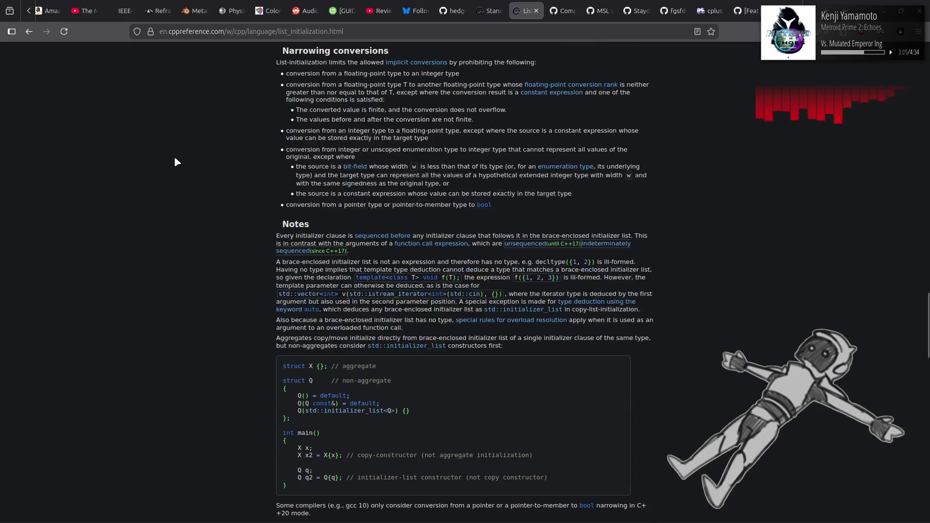
{"action": "scroll", "coordinate": [178, 164], "scroll_direction": "down", "scroll_amount": 10}
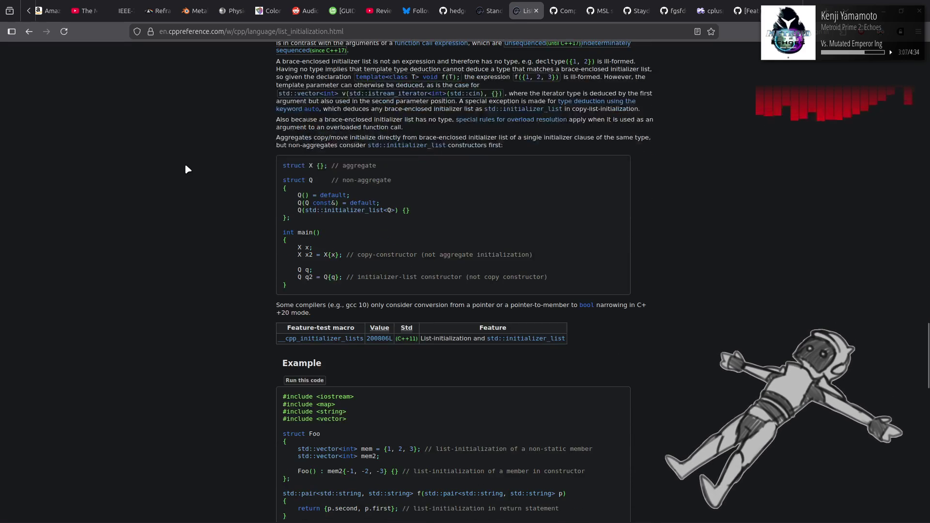
{"action": "scroll", "coordinate": [184, 164], "scroll_direction": "down", "scroll_amount": 13}
{"action": "scroll", "coordinate": [185, 164], "scroll_direction": "up", "scroll_amount": 1}
{"action": "scroll", "coordinate": [186, 166], "scroll_direction": "up", "scroll_amount": 15}
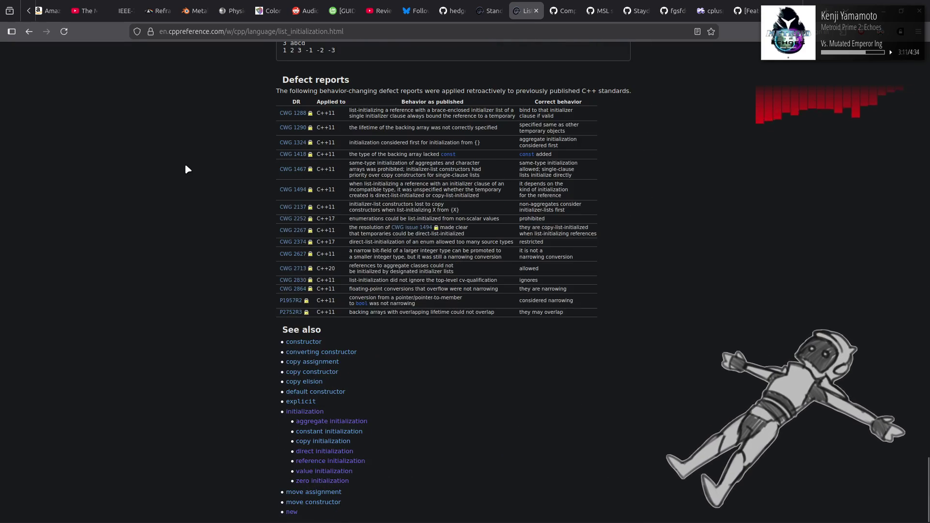
{"action": "scroll", "coordinate": [186, 166], "scroll_direction": "up", "scroll_amount": 20}
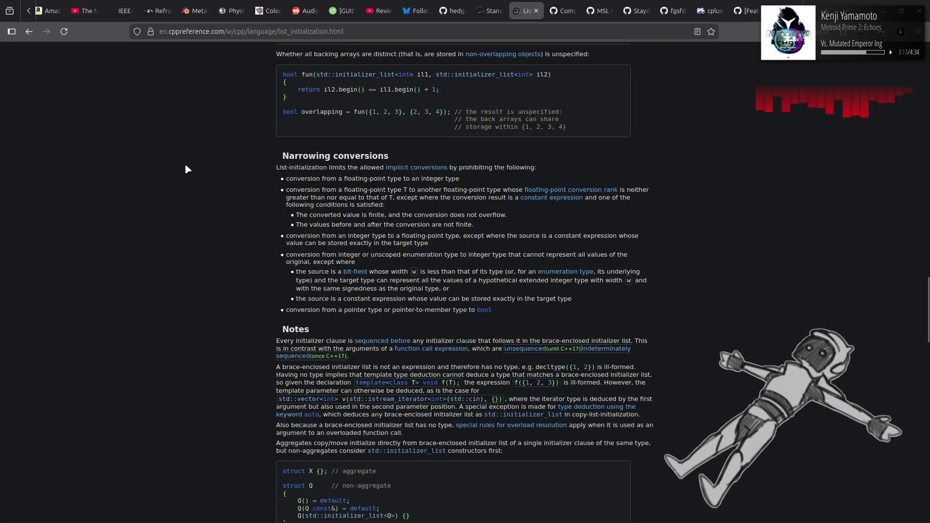
{"action": "scroll", "coordinate": [185, 164], "scroll_direction": "up", "scroll_amount": 1}
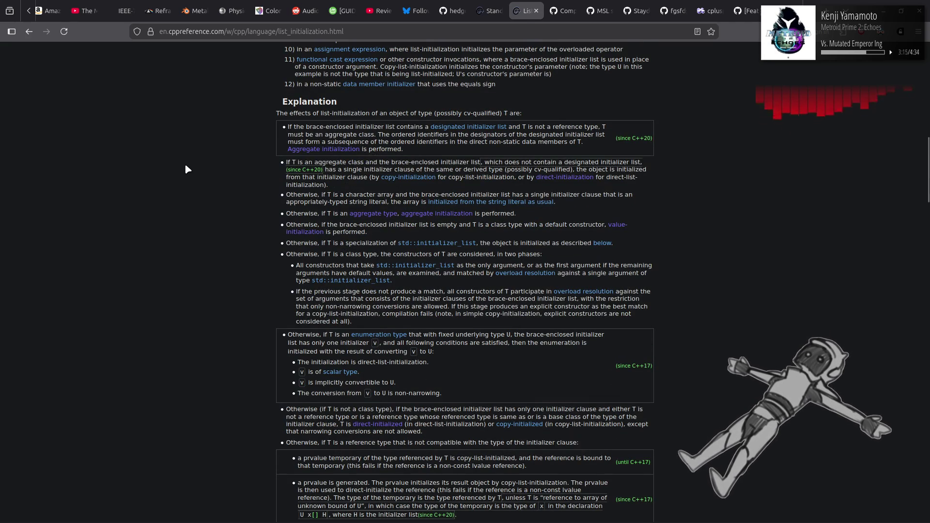
{"action": "scroll", "coordinate": [186, 169], "scroll_direction": "up", "scroll_amount": 10}
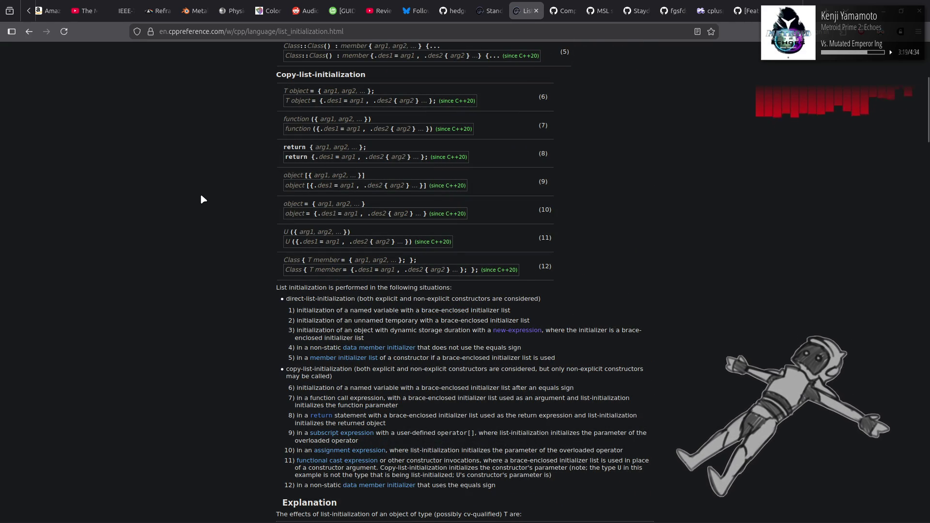
Highlight the (12) syntax label and situations 1) through 12), then return to Aggregate initialization
{"action": "left_click_drag", "start_coordinate": [275, 288], "coordinate": [434, 281]}
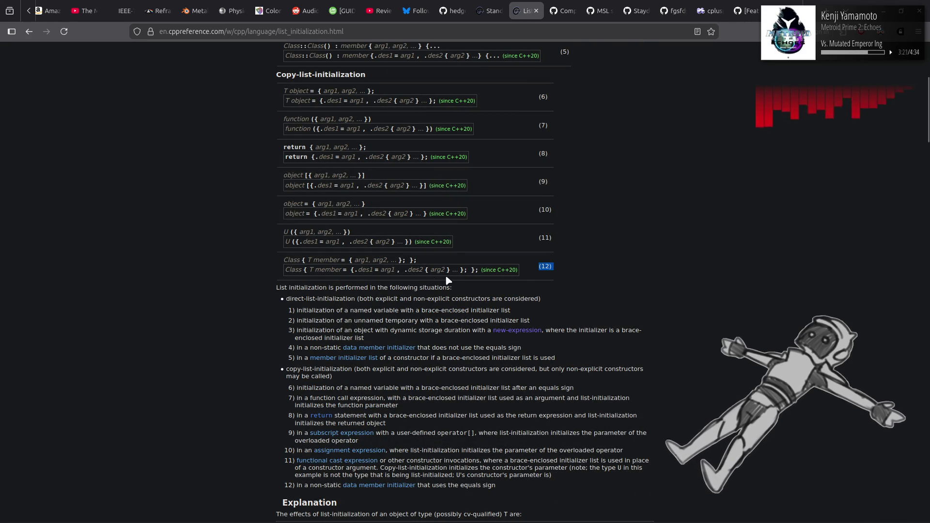
{"action": "left_click", "coordinate": [458, 290]}
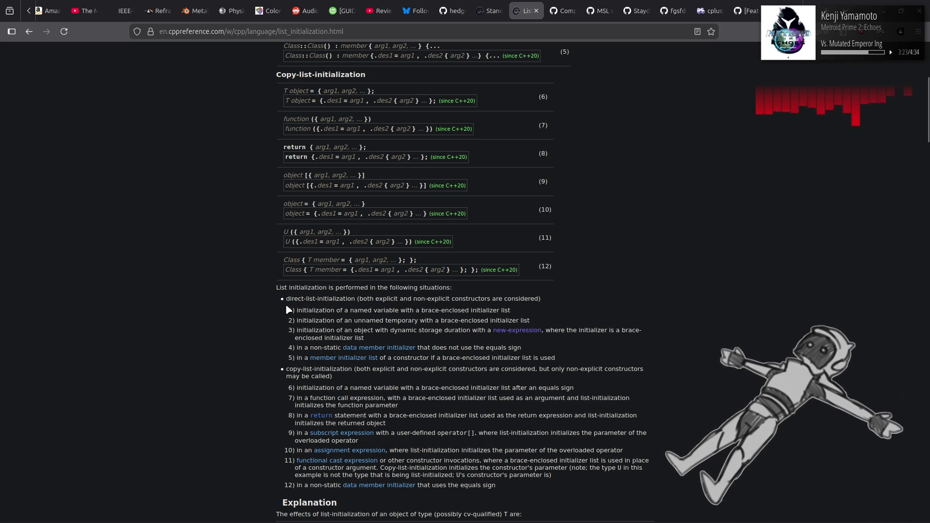
{"action": "left_click_drag", "start_coordinate": [289, 310], "coordinate": [506, 491]}
{"action": "left_click", "coordinate": [504, 484]}
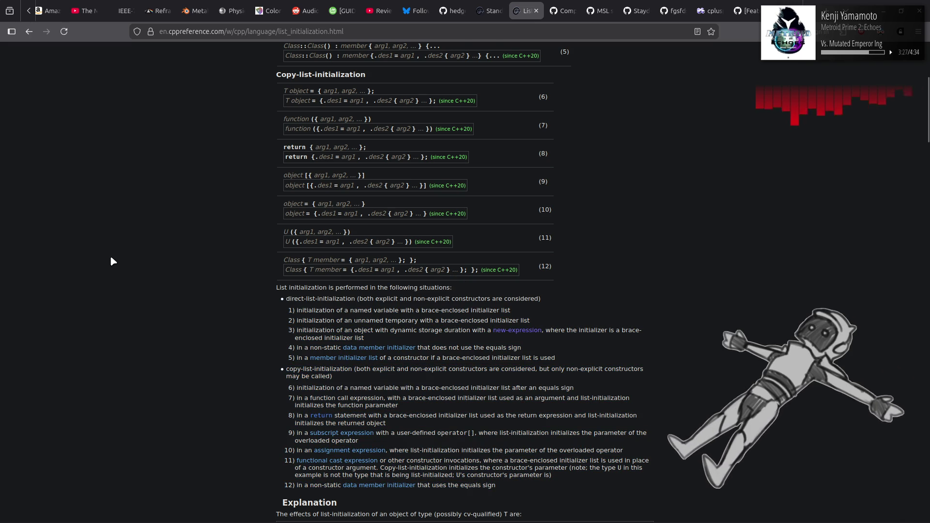
{"action": "scroll", "coordinate": [110, 255], "scroll_direction": "up", "scroll_amount": 5}
{"action": "key", "text": "alt+Left"}
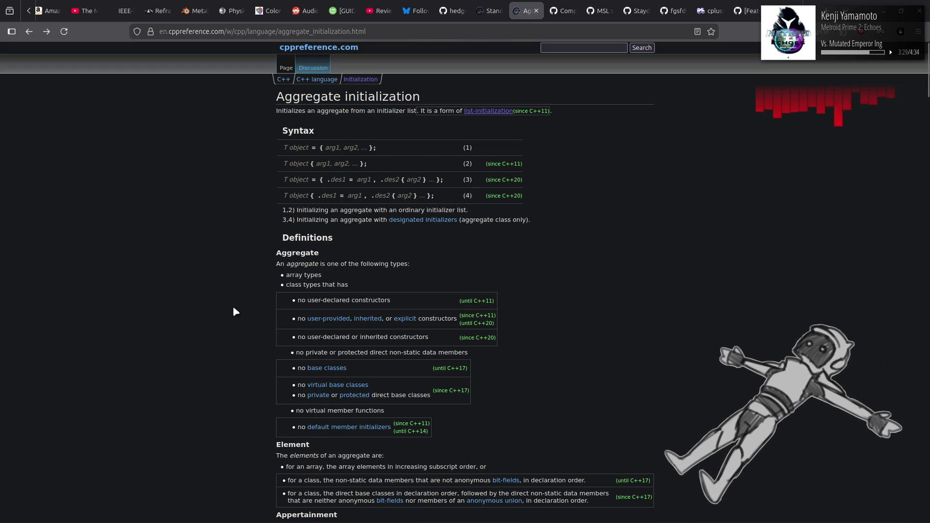
Return to Direct initialization and open Constant initialization from its See also list
{"action": "key", "text": "alt+Left"}
{"action": "mouse_move", "coordinate": [292, 406]}
{"action": "left_mouse_down"}
{"action": "mouse_move", "coordinate": [320, 418]}
{"action": "mouse_move", "coordinate": [328, 481]}
{"action": "left_mouse_up"}
{"action": "left_click", "coordinate": [212, 420]}
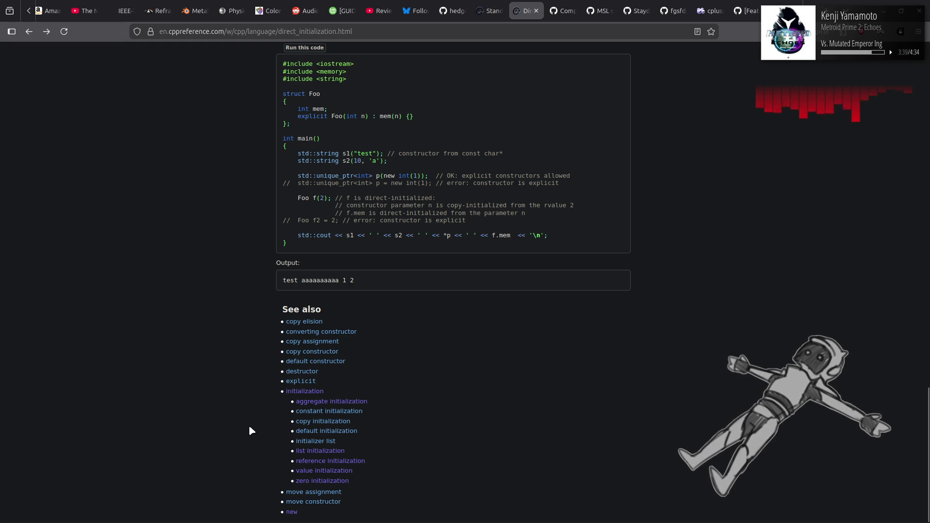
{"action": "left_click", "coordinate": [331, 412]}
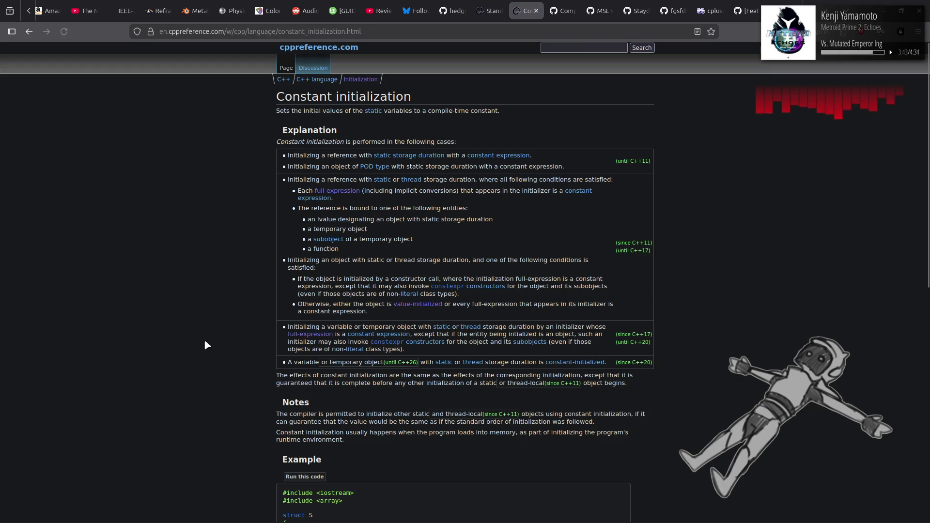
{"action": "scroll", "coordinate": [213, 336], "scroll_direction": "down", "scroll_amount": 4}
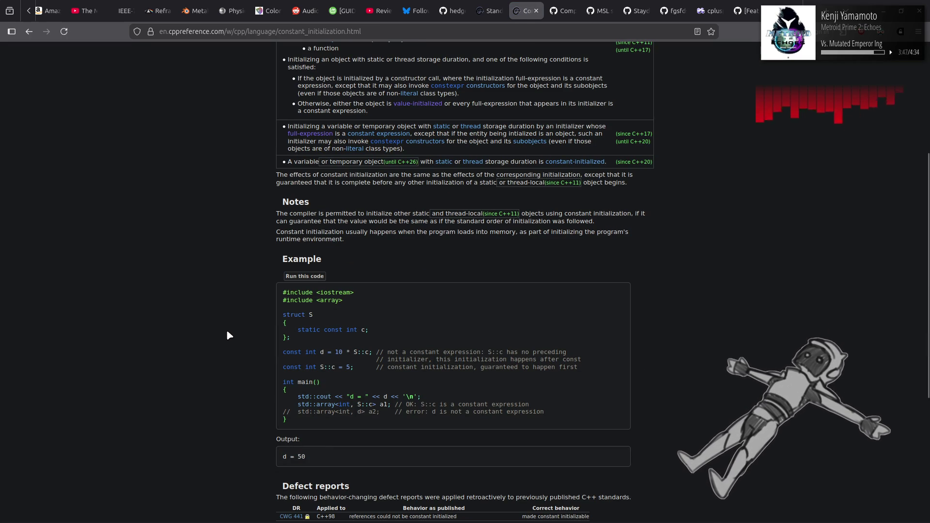
{"action": "scroll", "coordinate": [228, 334], "scroll_direction": "up", "scroll_amount": 4}
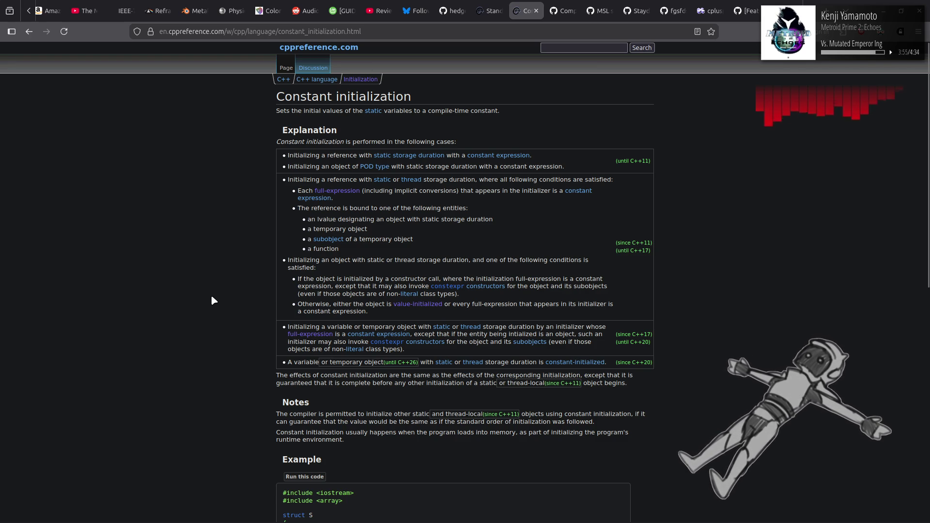
Follow the static storage duration and namespace scope links, then back out to Direct initialization
{"action": "left_click", "coordinate": [382, 180]}
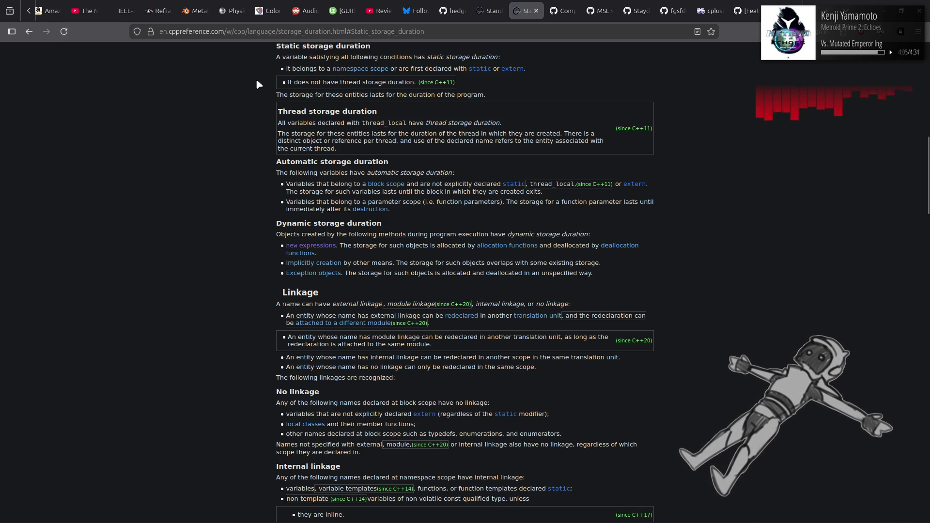
{"action": "left_click", "coordinate": [385, 71]}
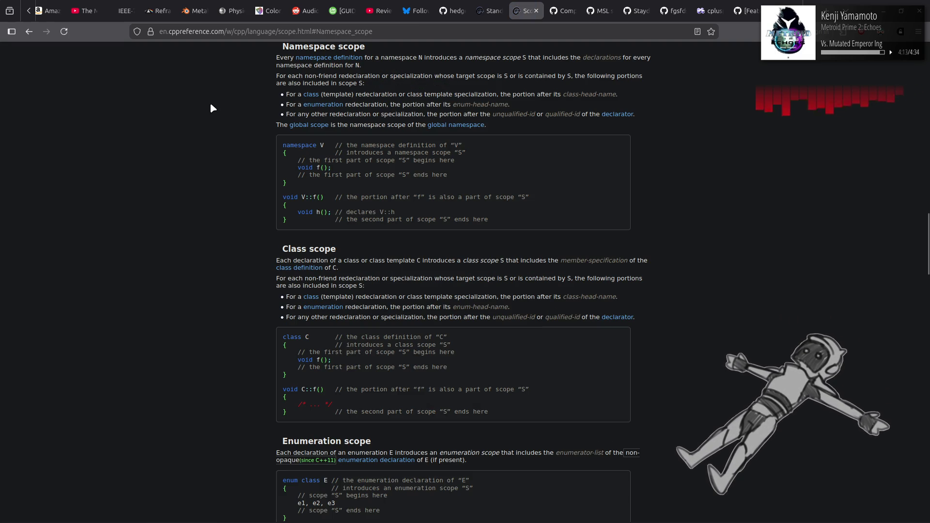
{"action": "key", "text": "alt+Left"}
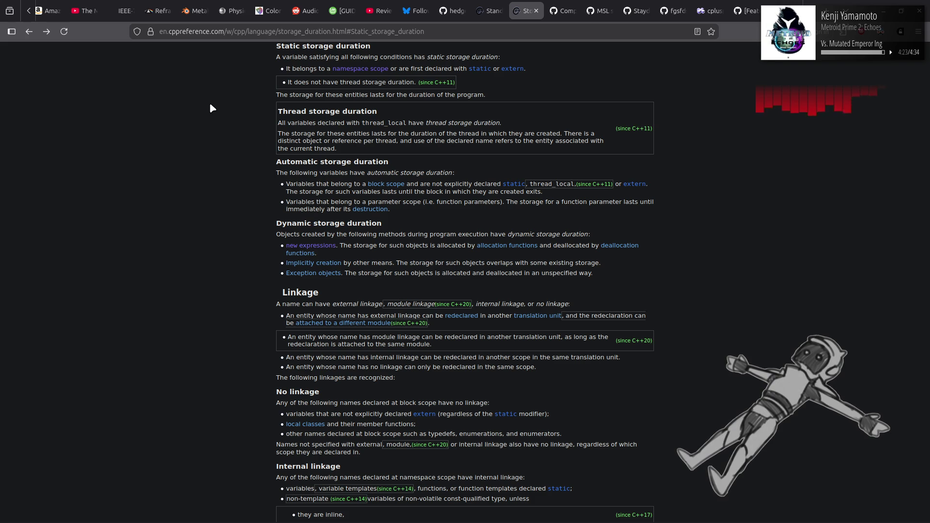
{"action": "key", "text": "alt+Left"}
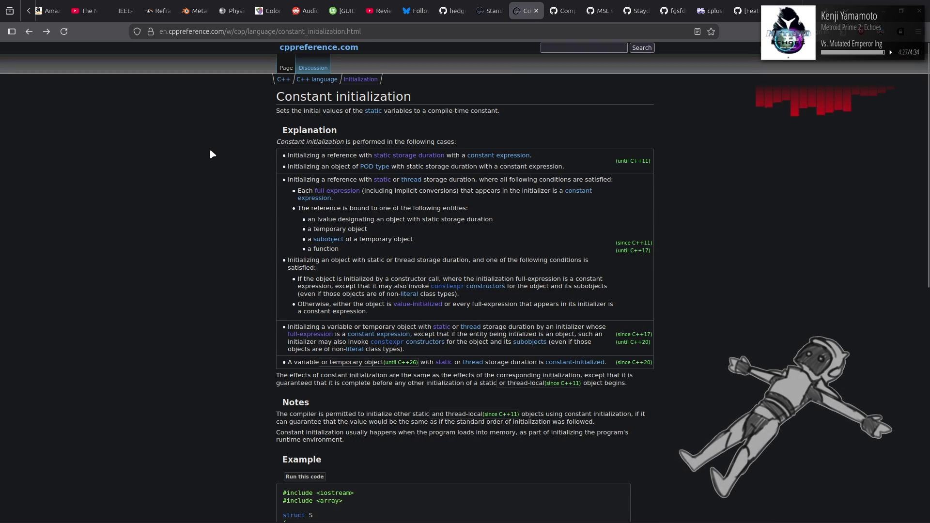
{"action": "scroll", "coordinate": [210, 150], "scroll_direction": "down", "scroll_amount": 5}
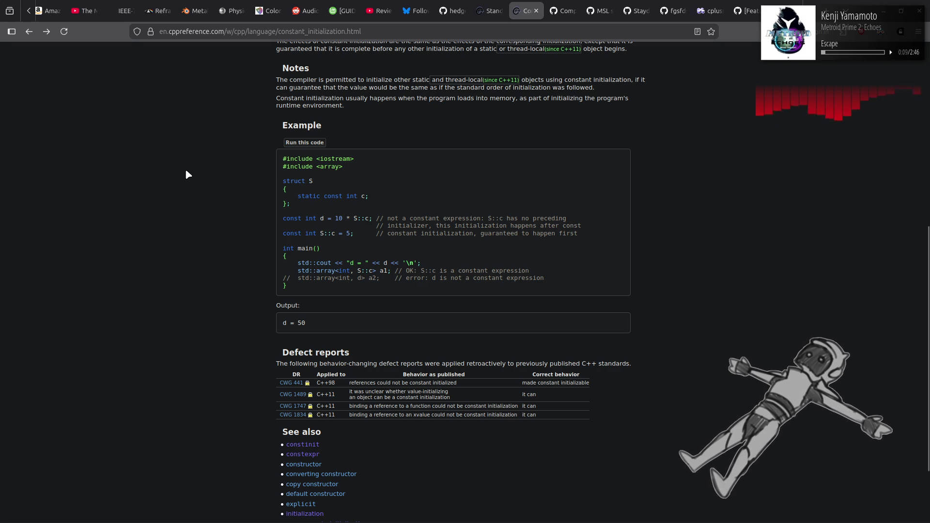
{"action": "key", "text": "alt+Left"}
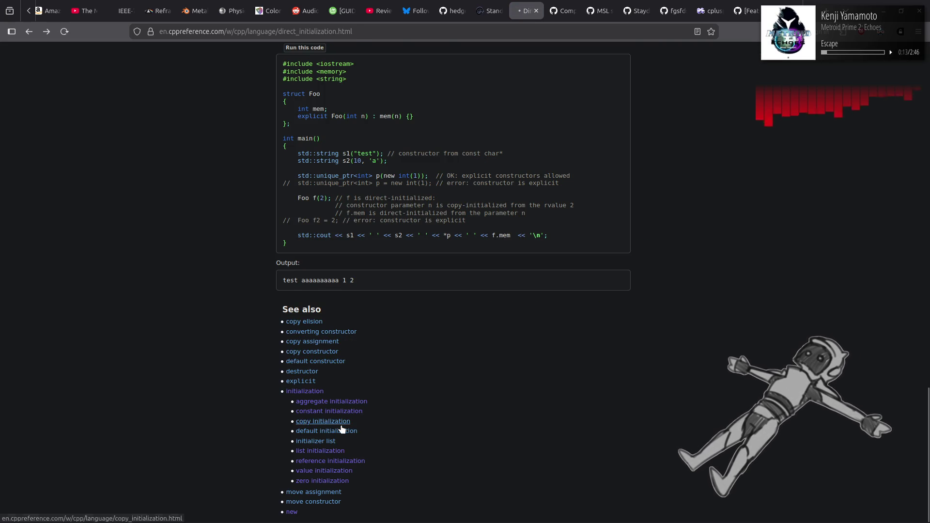
Open Copy-initialization from the See also list and scroll through it
{"action": "left_click", "coordinate": [336, 423]}
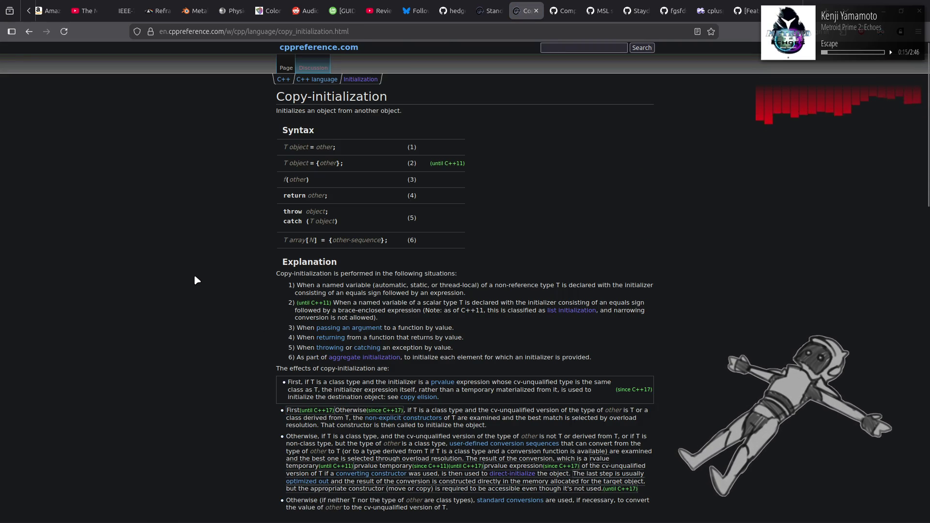
{"action": "scroll", "coordinate": [207, 267], "scroll_direction": "down", "scroll_amount": 5}
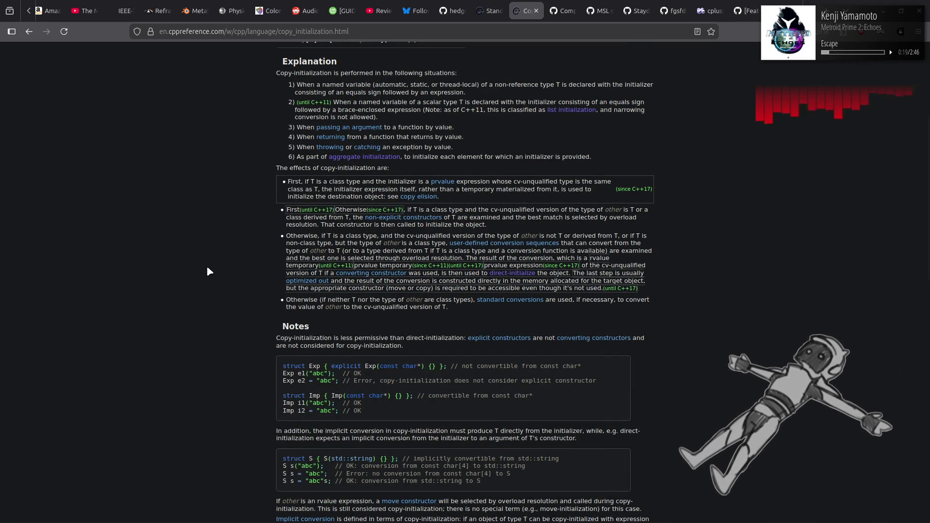
{"action": "scroll", "coordinate": [207, 268], "scroll_direction": "down", "scroll_amount": 10}
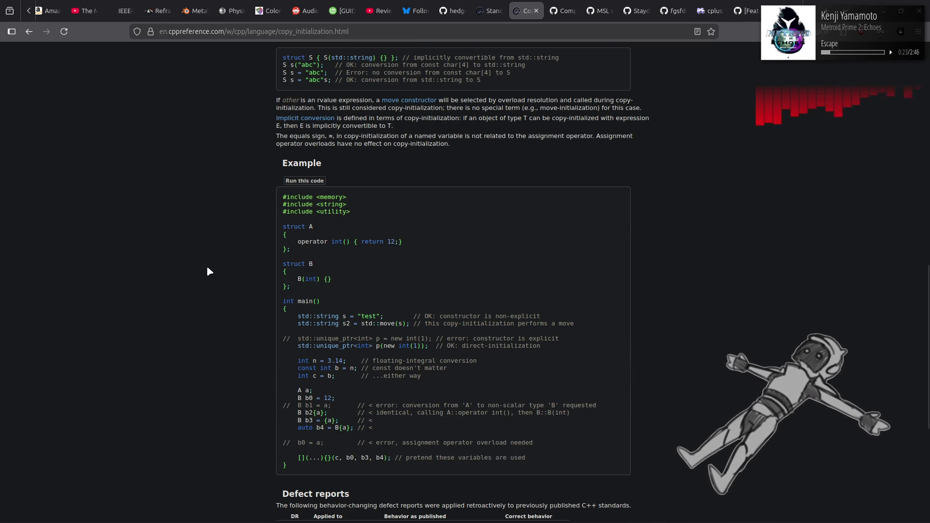
{"action": "scroll", "coordinate": [207, 266], "scroll_direction": "down", "scroll_amount": 5}
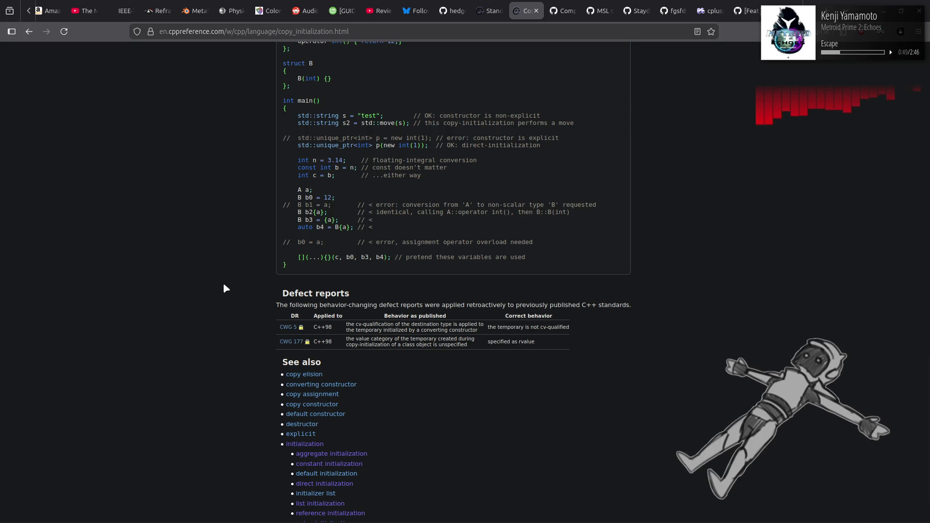
Read through the linked Copy elision page, then return to Direct initialization
{"action": "left_click", "coordinate": [306, 377]}
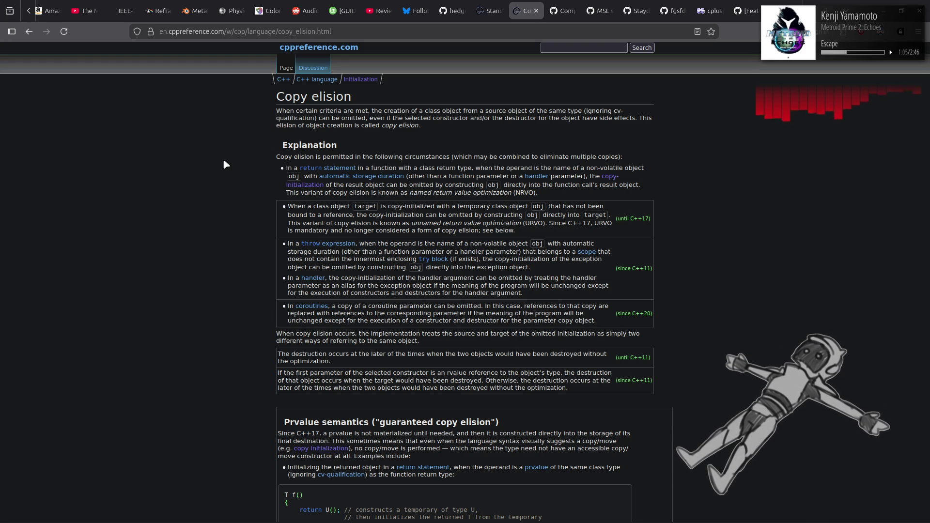
{"action": "scroll", "coordinate": [224, 162], "scroll_direction": "down", "scroll_amount": 4}
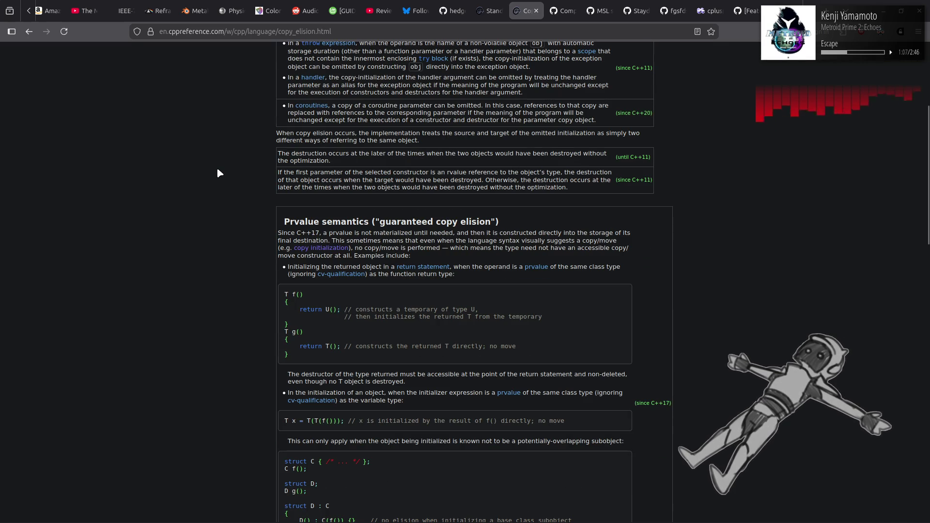
{"action": "scroll", "coordinate": [217, 171], "scroll_direction": "down", "scroll_amount": 1}
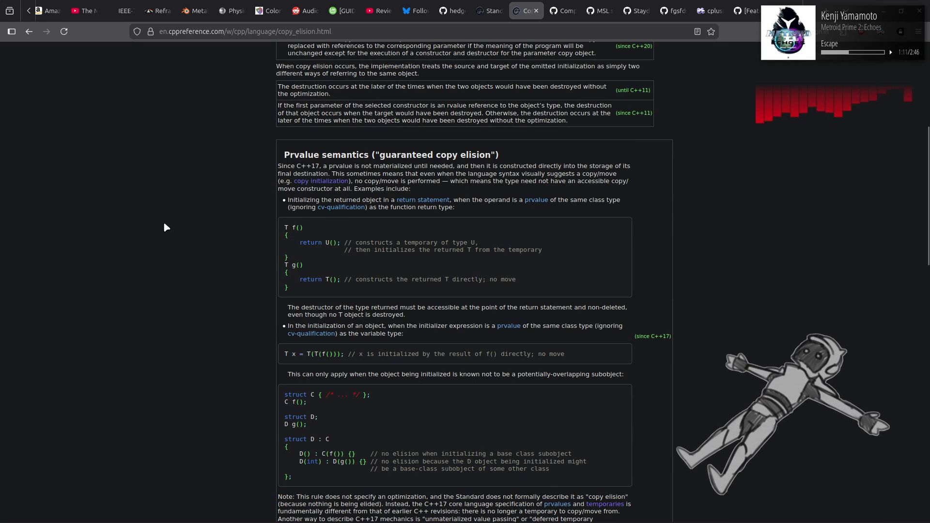
{"action": "scroll", "coordinate": [163, 226], "scroll_direction": "down", "scroll_amount": 4}
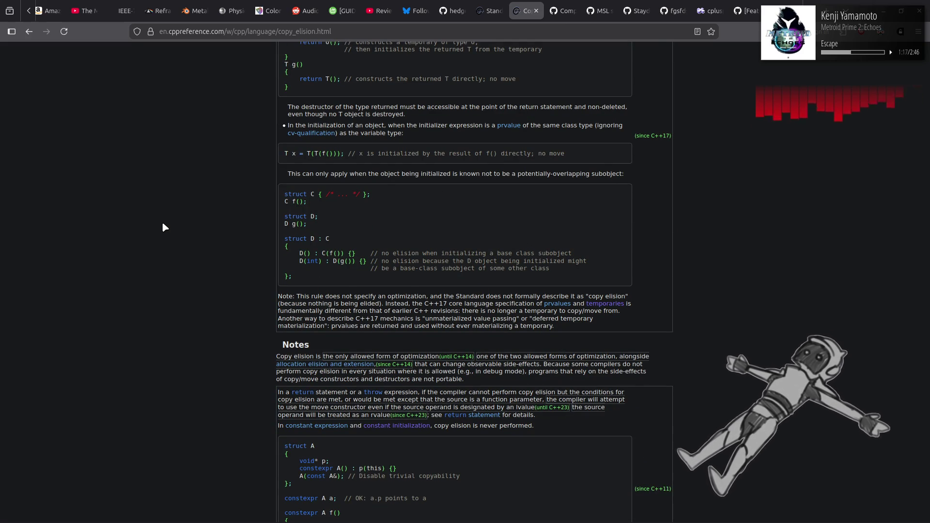
{"action": "scroll", "coordinate": [162, 224], "scroll_direction": "down", "scroll_amount": 4}
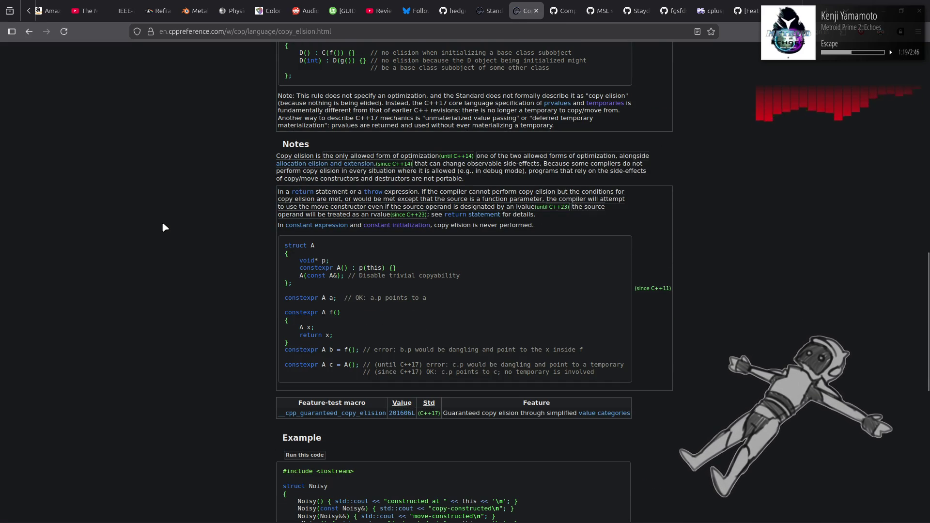
{"action": "key", "text": "alt+Left"}
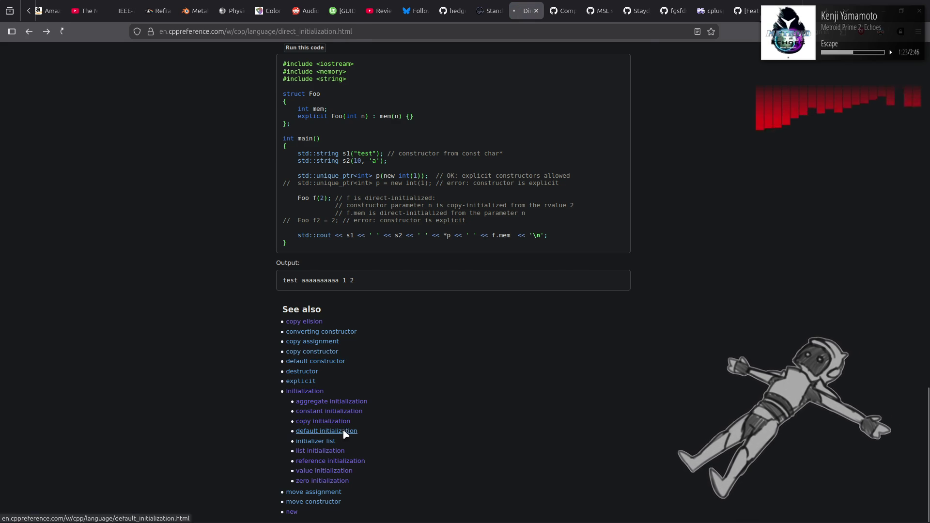
Open Default initialization from See also and follow its [[indeterminate]] link
{"action": "left_click", "coordinate": [338, 431]}
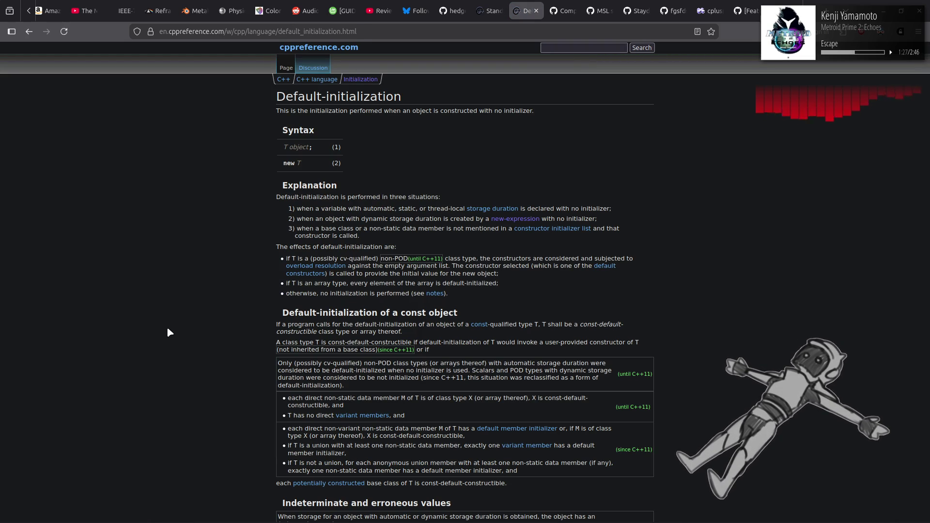
{"action": "scroll", "coordinate": [168, 332], "scroll_direction": "down", "scroll_amount": 5}
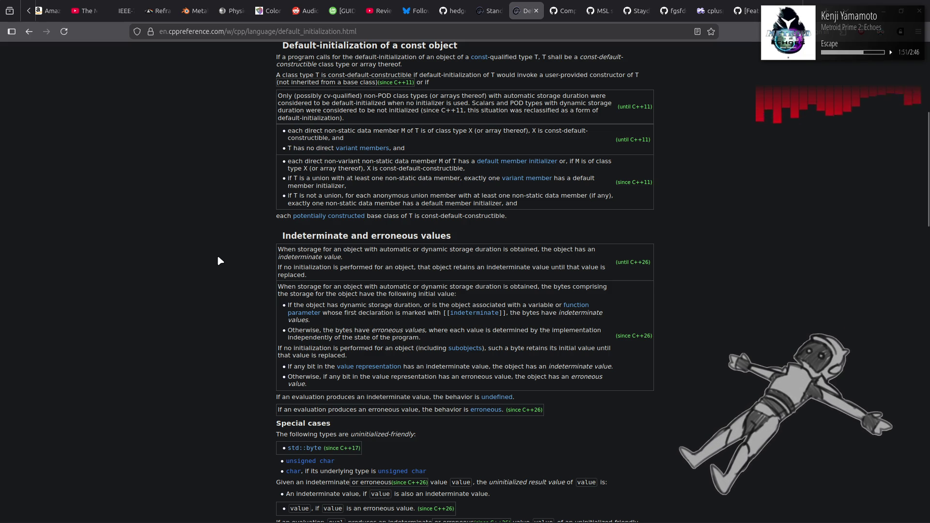
{"action": "left_click", "coordinate": [489, 313]}
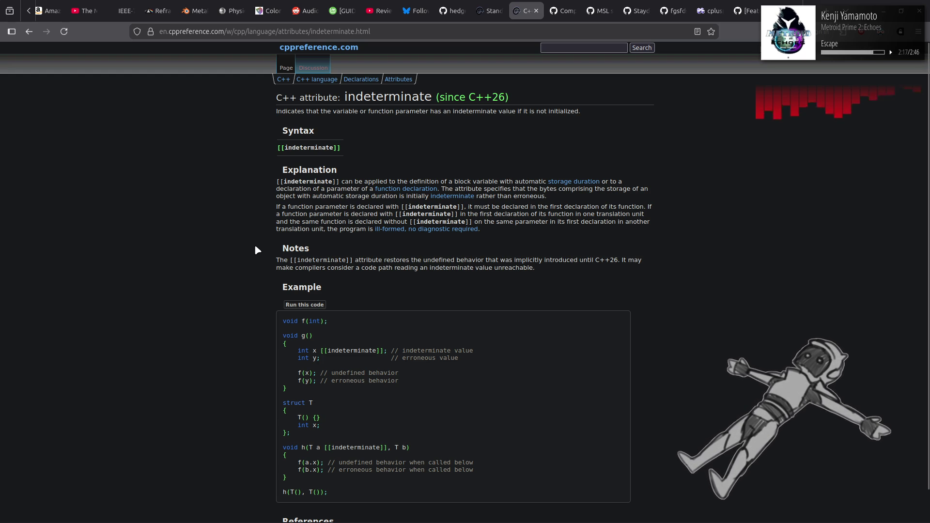
Check the 'ill-formed, no diagnostic required' explanation, then step back through history to Direct-initialization
{"action": "left_click", "coordinate": [383, 231]}
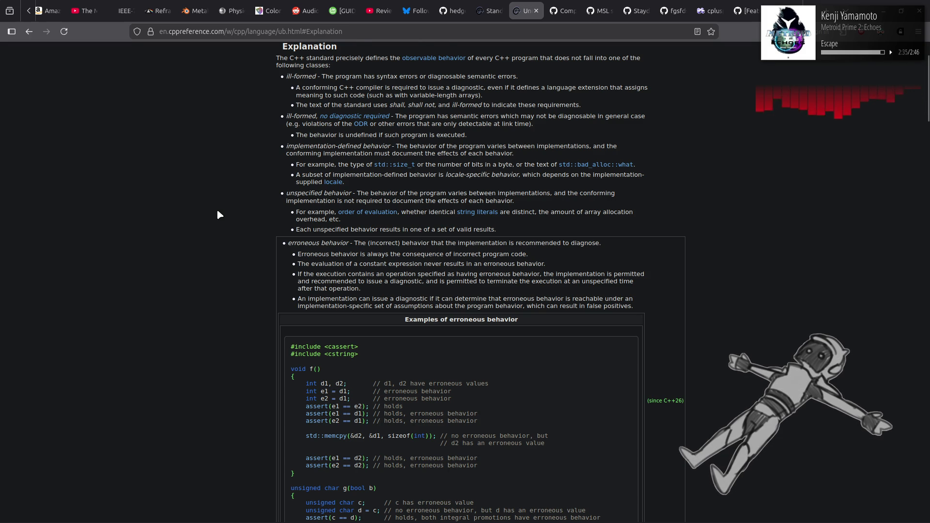
{"action": "key", "text": "alt+Left"}
{"action": "key", "text": "alt+Right"}
{"action": "key", "text": "alt+Left"}
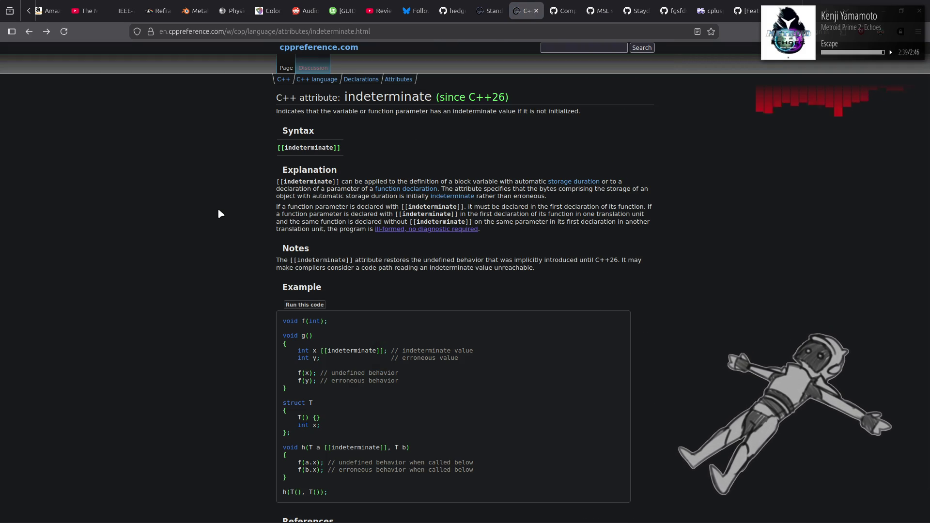
{"action": "key", "text": "alt+Right"}
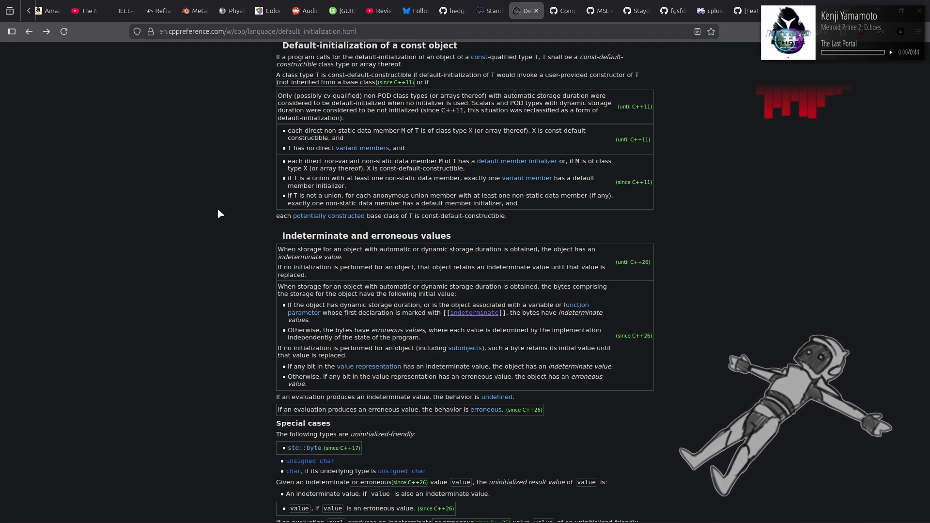
{"action": "scroll", "coordinate": [218, 211], "scroll_direction": "down", "scroll_amount": 5}
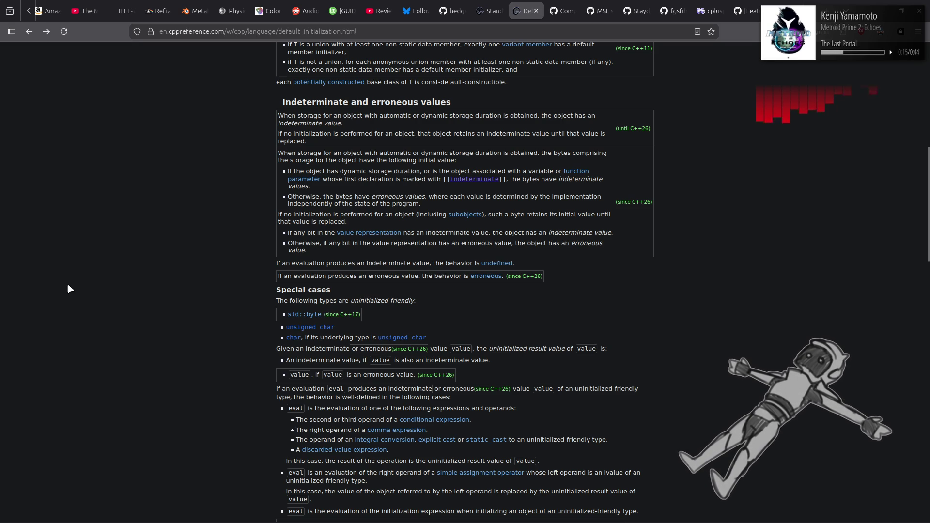
{"action": "key", "text": "alt+Left"}
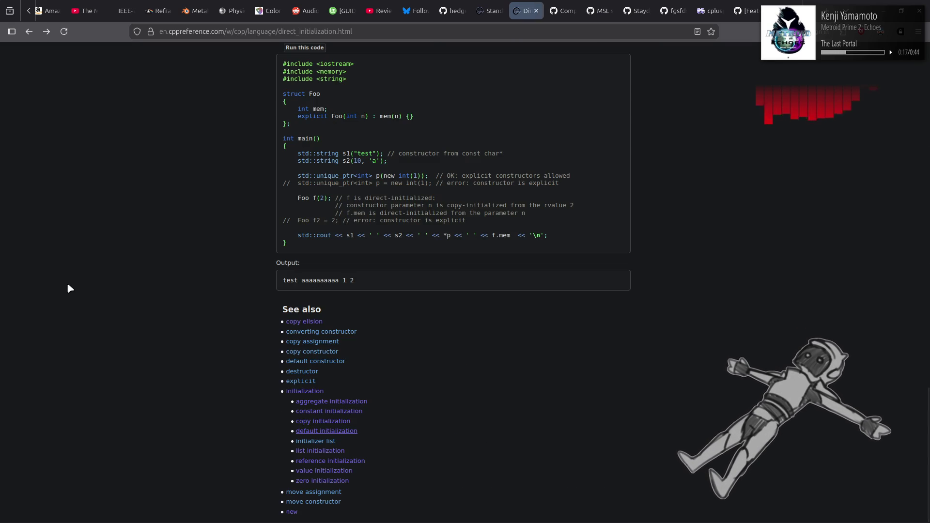
{"action": "left_click", "coordinate": [316, 441]}
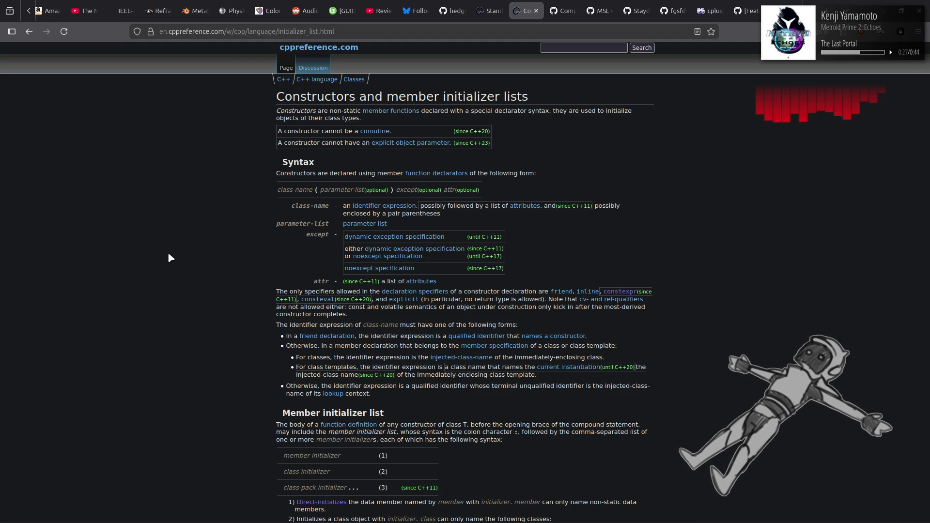
{"action": "scroll", "coordinate": [173, 251], "scroll_direction": "down", "scroll_amount": 4}
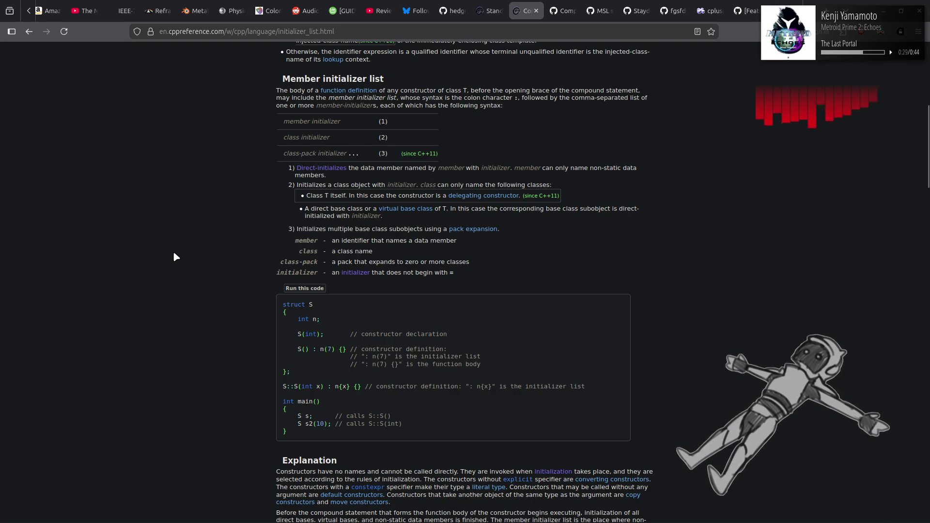
{"action": "scroll", "coordinate": [172, 250], "scroll_direction": "up", "scroll_amount": 3}
{"action": "scroll", "coordinate": [174, 253], "scroll_direction": "down", "scroll_amount": 4}
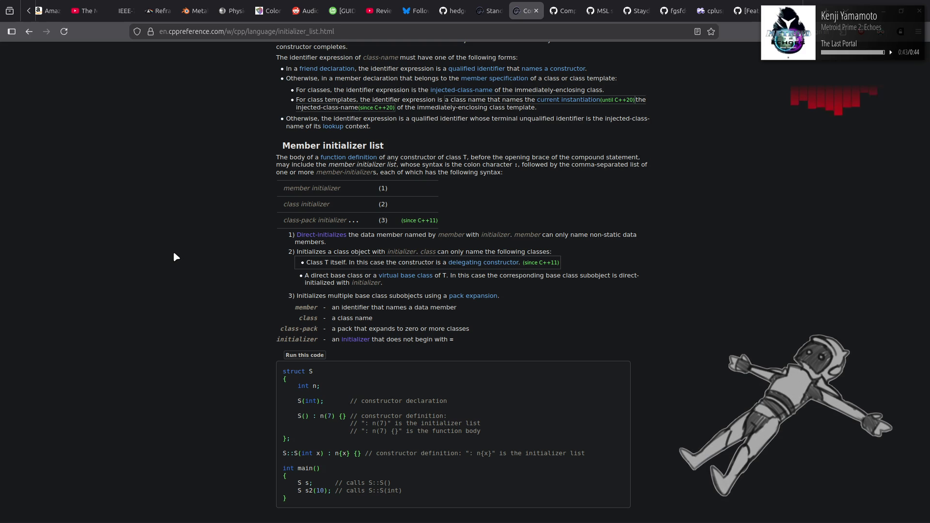
{"action": "scroll", "coordinate": [173, 251], "scroll_direction": "down", "scroll_amount": 5}
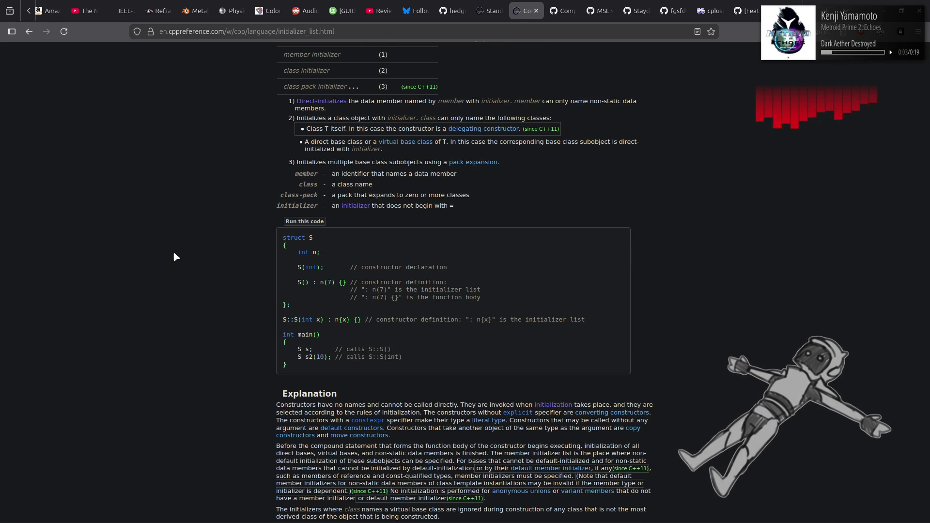
{"action": "scroll", "coordinate": [174, 254], "scroll_direction": "down", "scroll_amount": 5}
{"action": "scroll", "coordinate": [174, 254], "scroll_direction": "down", "scroll_amount": 3}
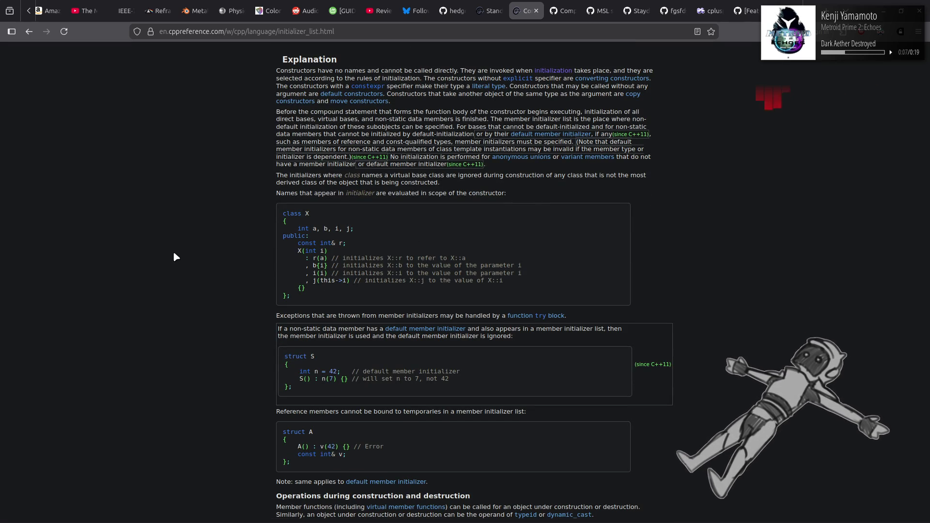
{"action": "scroll", "coordinate": [174, 254], "scroll_direction": "down", "scroll_amount": 9}
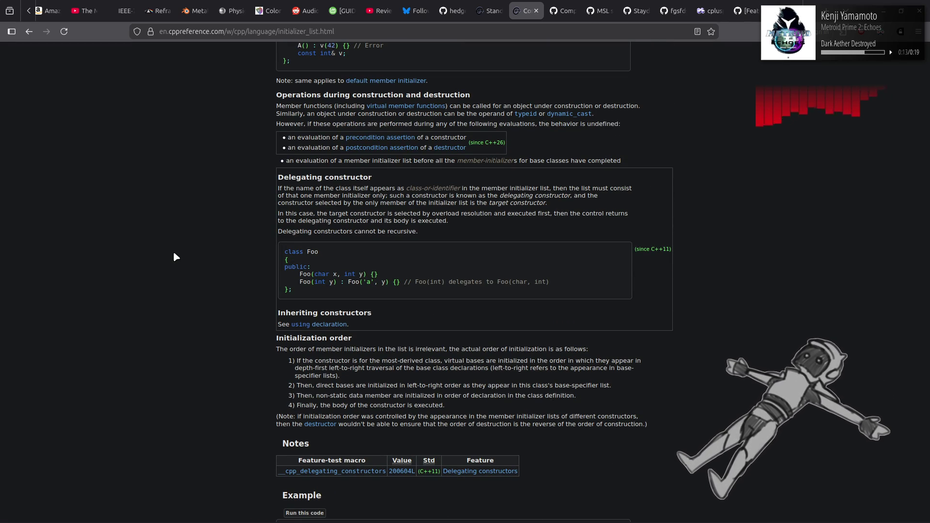
{"action": "key", "text": "alt+Left"}
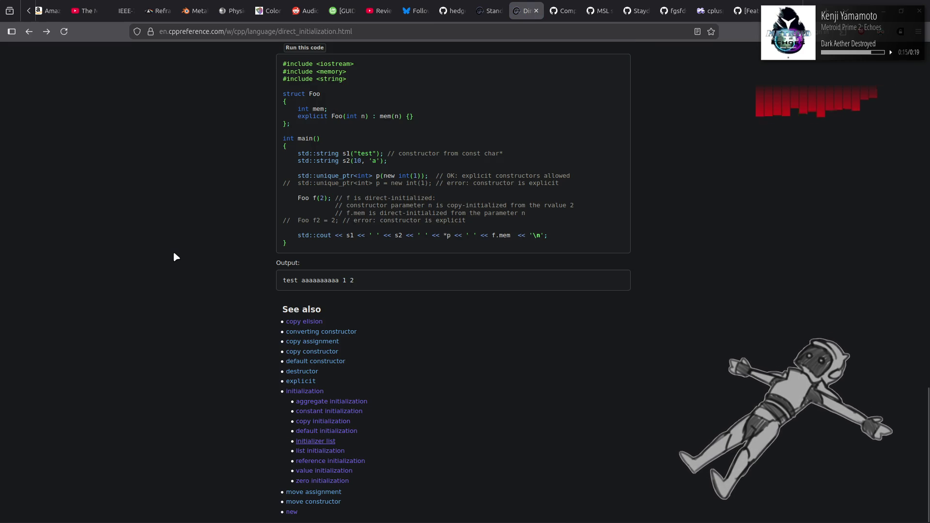
Close the std::string_view reference tab
{"action": "scroll", "coordinate": [174, 257], "scroll_direction": "up", "scroll_amount": 4}
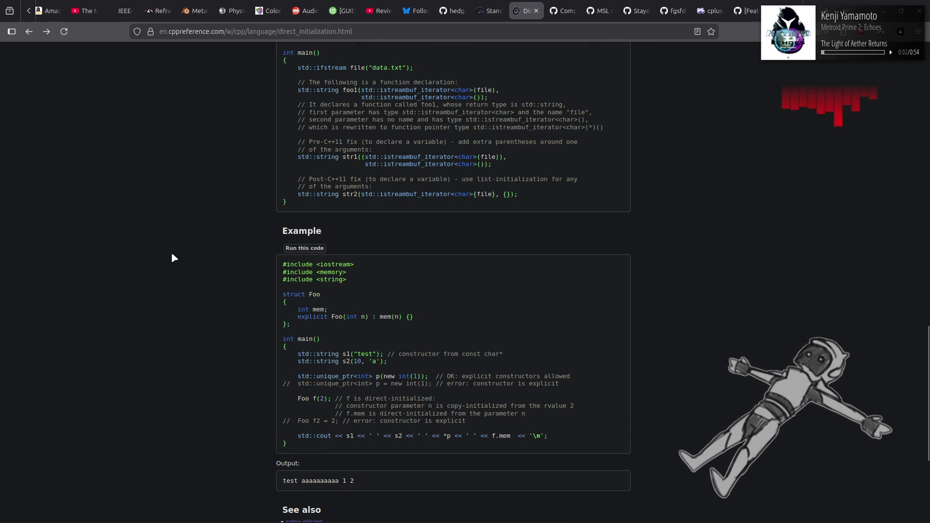
{"action": "scroll", "coordinate": [172, 254], "scroll_direction": "up", "scroll_amount": 8}
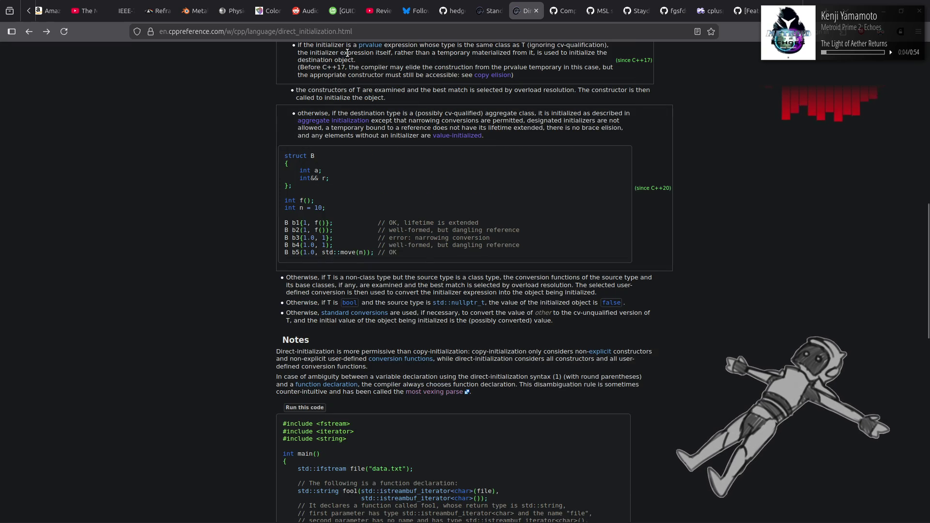
{"action": "left_click", "coordinate": [490, 10]}
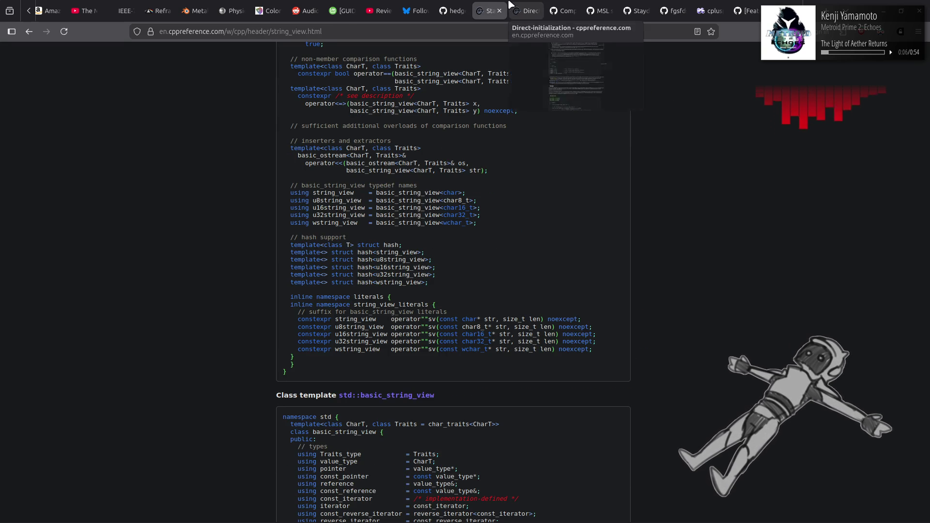
{"action": "middle_click", "coordinate": [486, 8]}
Search Google for 'c++ direct initialization' from the address bar
{"action": "left_click", "coordinate": [468, 35]}
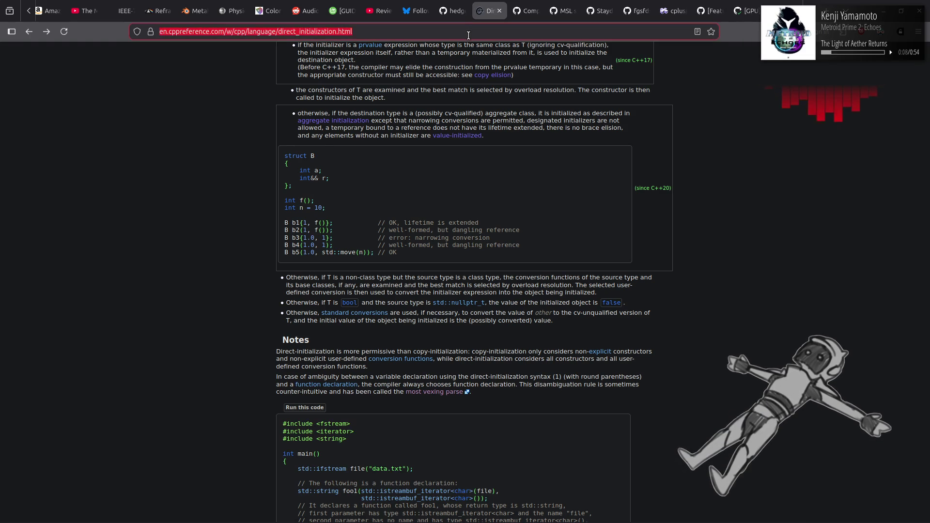
{"action": "type", "text": "c++ direct initializ"}
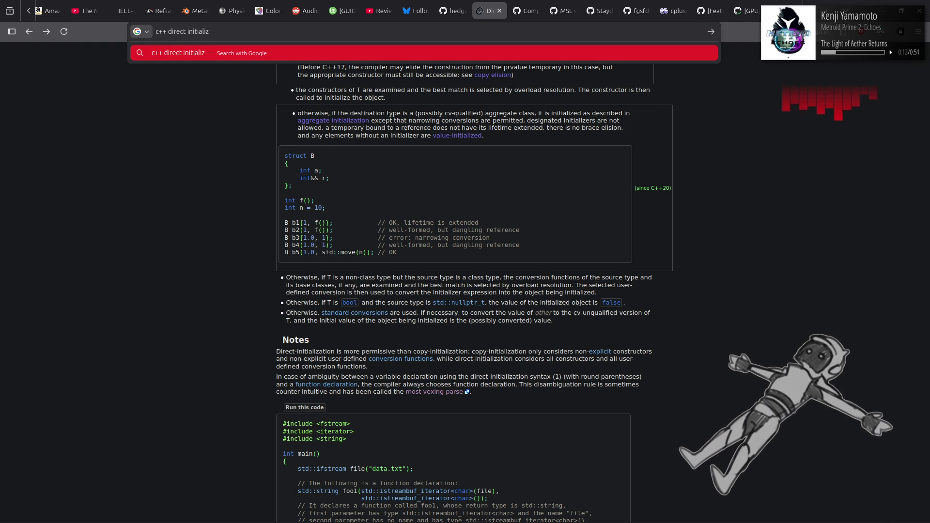
{"action": "type", "text": "ation"}
{"action": "key", "text": "Return"}
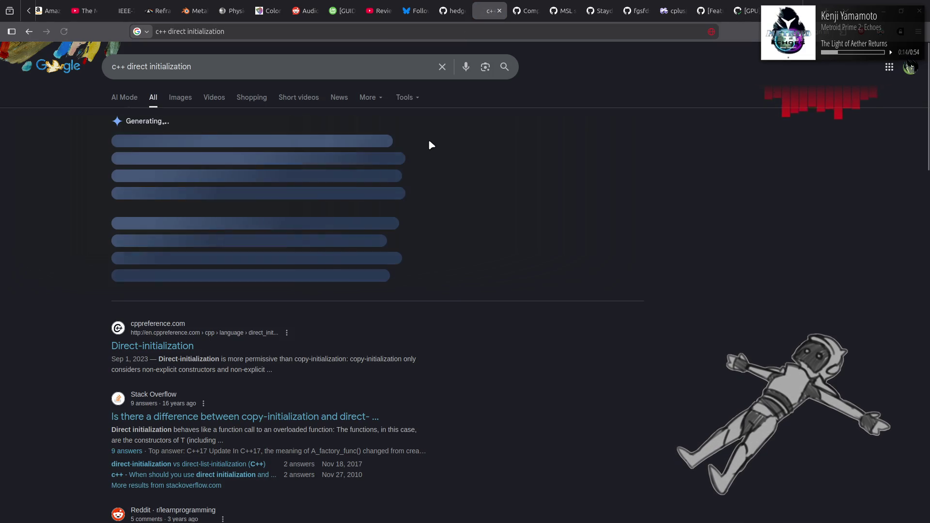
Open the cppreference Direct-initialization result in a new tab, then settle back on the Google results
{"action": "middle_click", "coordinate": [184, 298]}
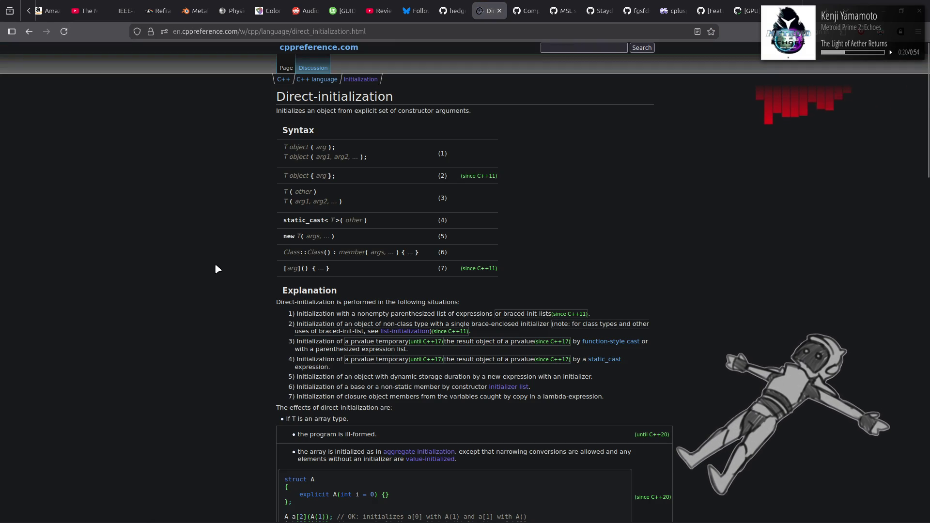
{"action": "scroll", "coordinate": [217, 266], "scroll_direction": "down", "scroll_amount": 20}
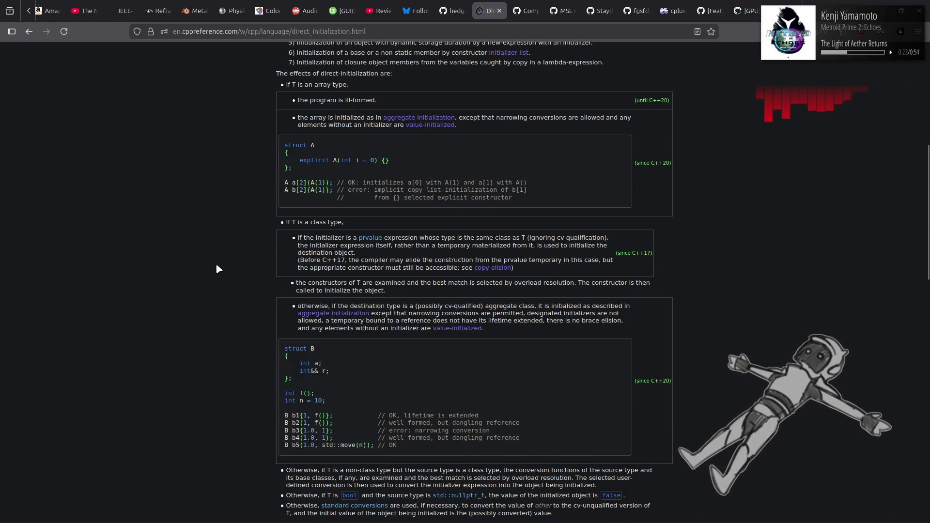
{"action": "scroll", "coordinate": [217, 268], "scroll_direction": "up", "scroll_amount": 5}
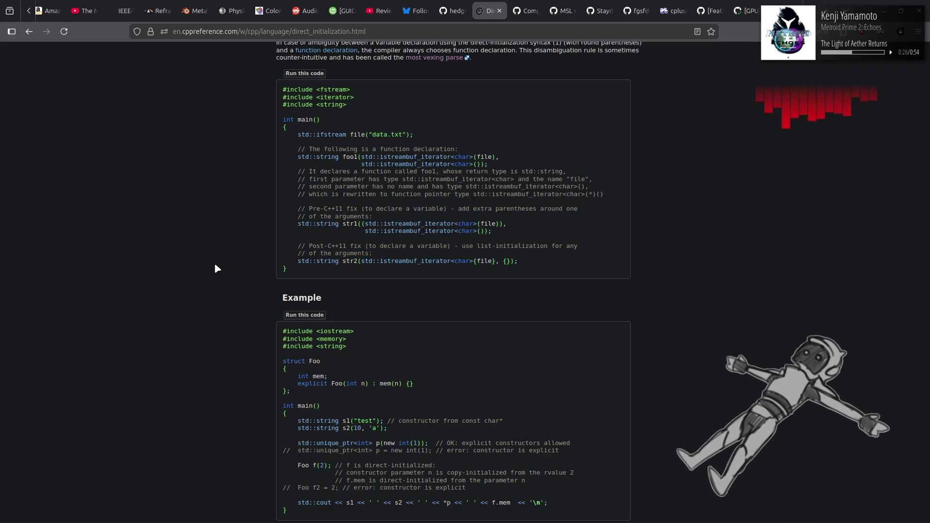
{"action": "key", "text": "alt+Left"}
{"action": "key", "text": "alt+Left"}
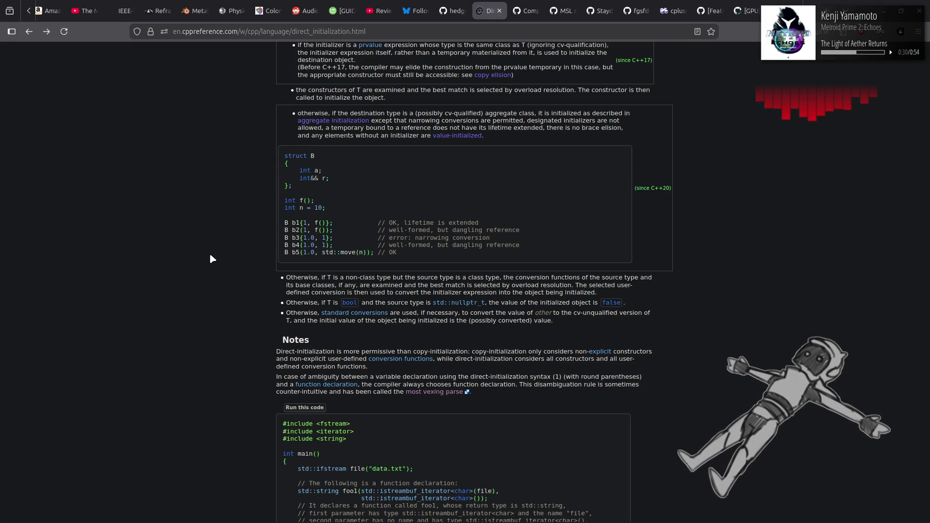
{"action": "key", "text": "alt+Right"}
{"action": "key", "text": "alt+Left"}
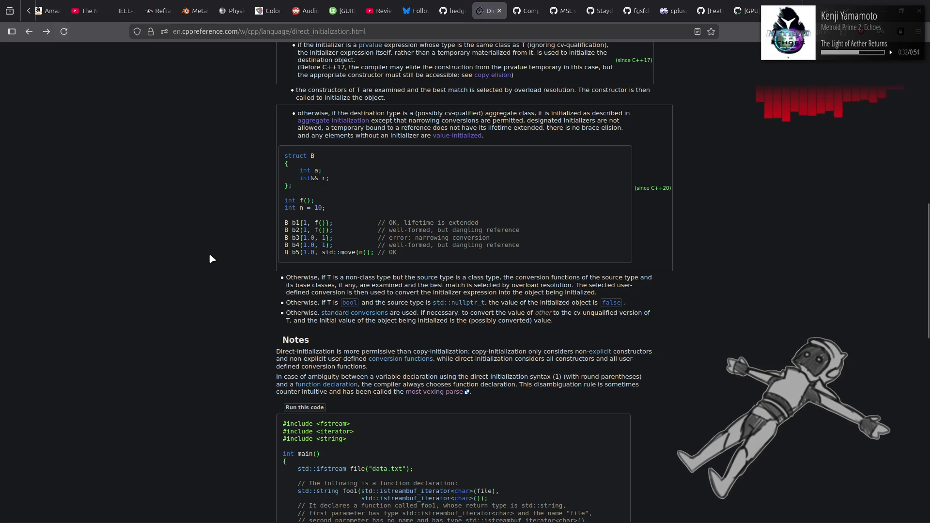
{"action": "key", "text": "alt+Right"}
{"action": "key", "text": "alt+Left"}
{"action": "key", "text": "alt+Left"}
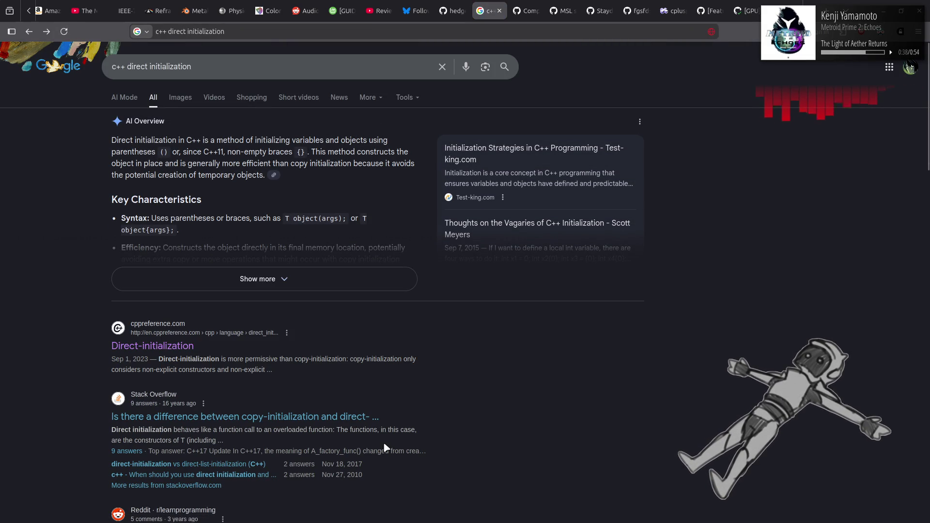
Open the Stack Overflow result 'Is there a difference between copy-initialization and direct-initialization?'
{"action": "left_click", "coordinate": [350, 417]}
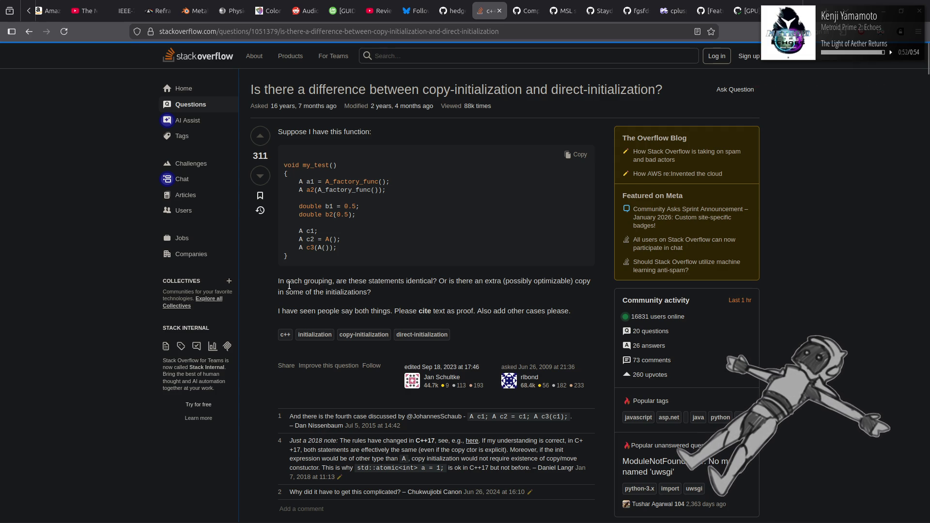
{"action": "scroll", "coordinate": [293, 286], "scroll_direction": "down", "scroll_amount": 1}
{"action": "scroll", "coordinate": [292, 285], "scroll_direction": "down", "scroll_amount": 5}
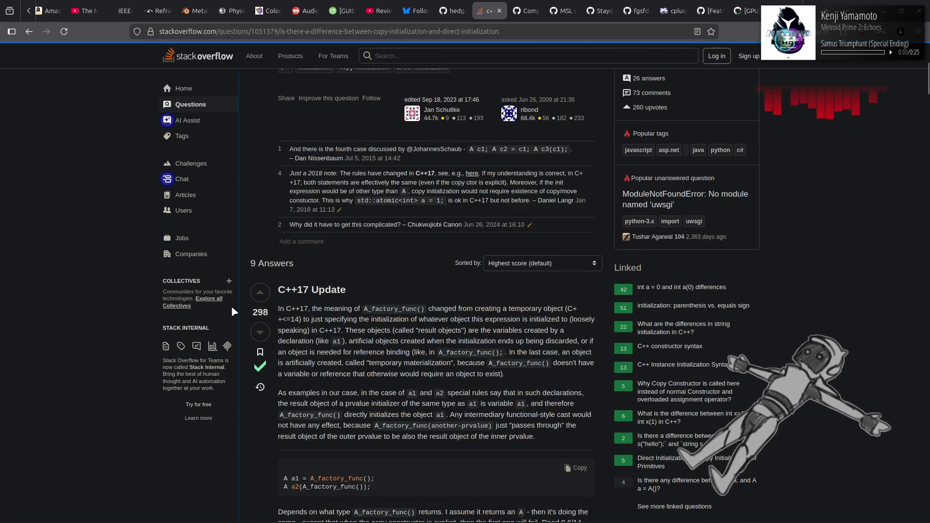
{"action": "scroll", "coordinate": [67, 266], "scroll_direction": "down", "scroll_amount": 1}
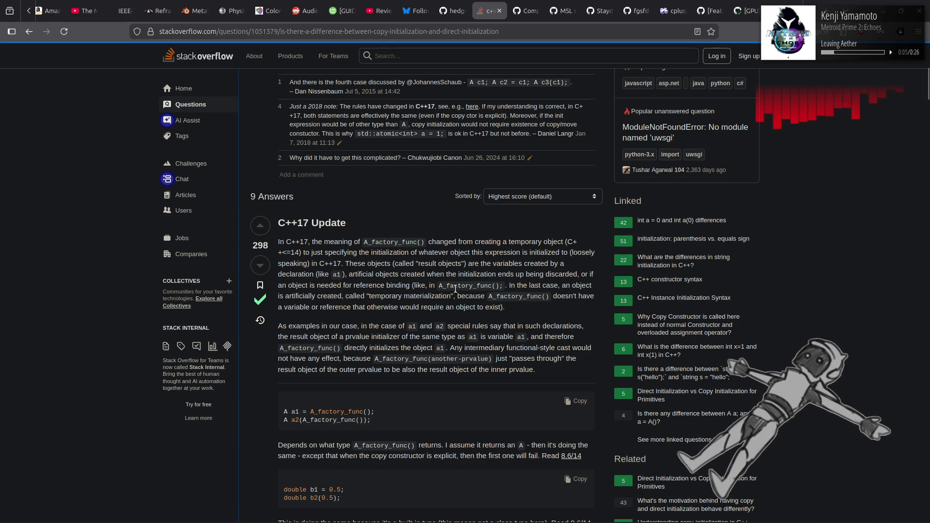
{"action": "scroll", "coordinate": [487, 274], "scroll_direction": "down", "scroll_amount": 2}
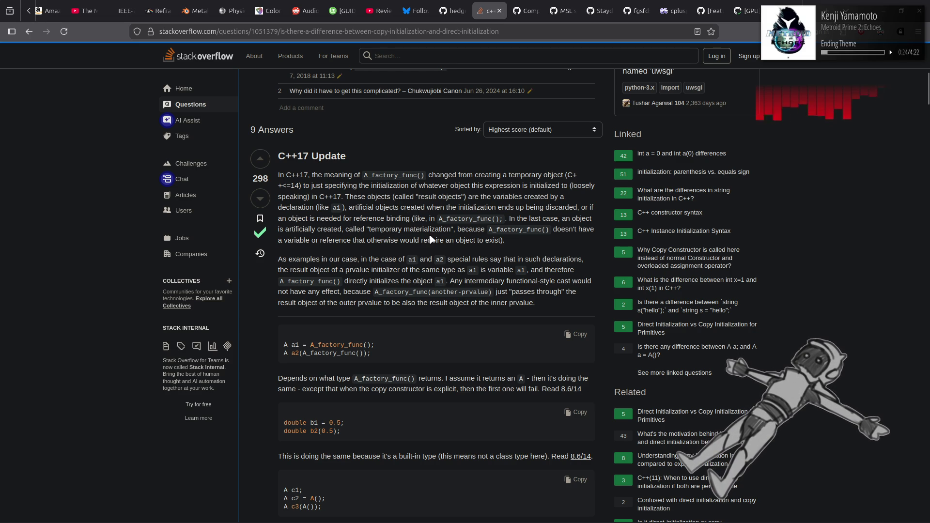
{"action": "scroll", "coordinate": [430, 239], "scroll_direction": "down", "scroll_amount": 3}
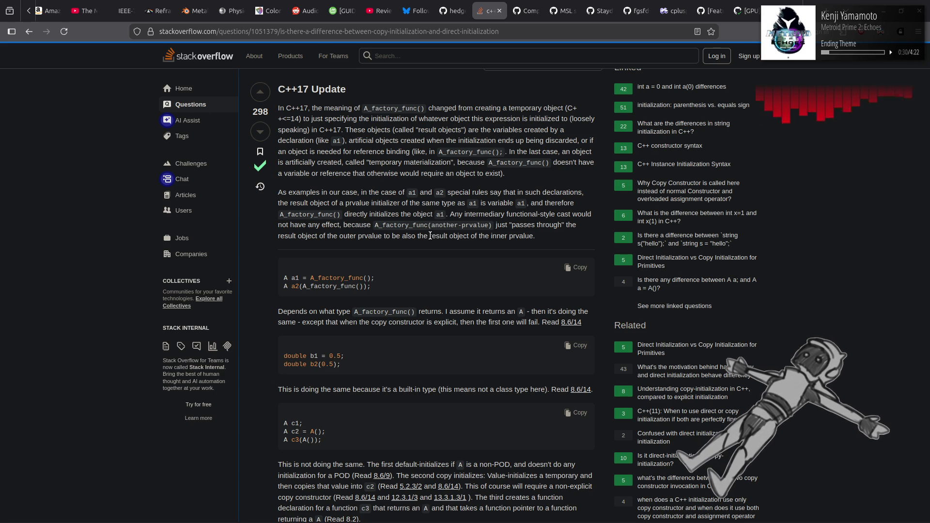
{"action": "scroll", "coordinate": [430, 235], "scroll_direction": "down", "scroll_amount": 3}
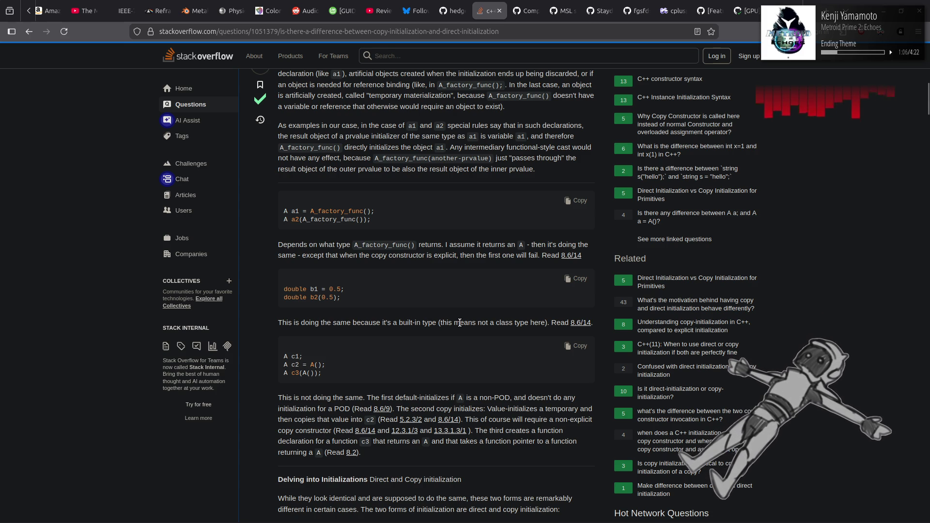
{"action": "scroll", "coordinate": [459, 323], "scroll_direction": "down", "scroll_amount": 4}
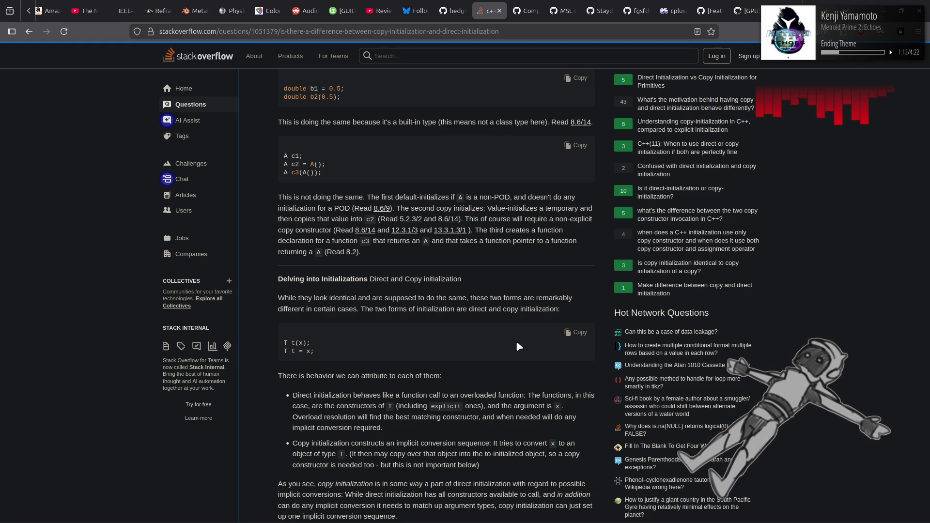
Highlight the sentence saying both forms look identical and the phrase 'supposed to do the same'
{"action": "left_click_drag", "start_coordinate": [285, 298], "coordinate": [457, 296]}
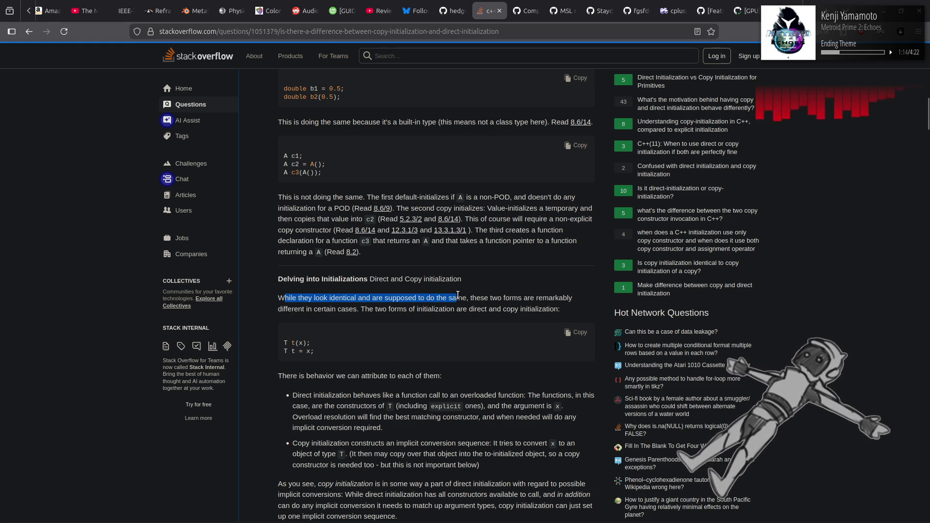
{"action": "left_click", "coordinate": [404, 318]}
{"action": "left_click_drag", "start_coordinate": [385, 298], "coordinate": [466, 297]}
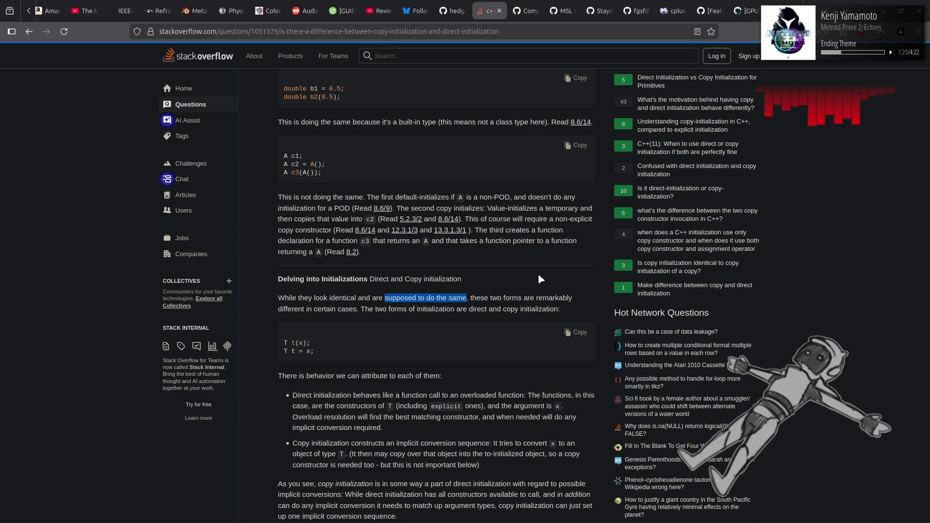
{"action": "left_click", "coordinate": [539, 275]}
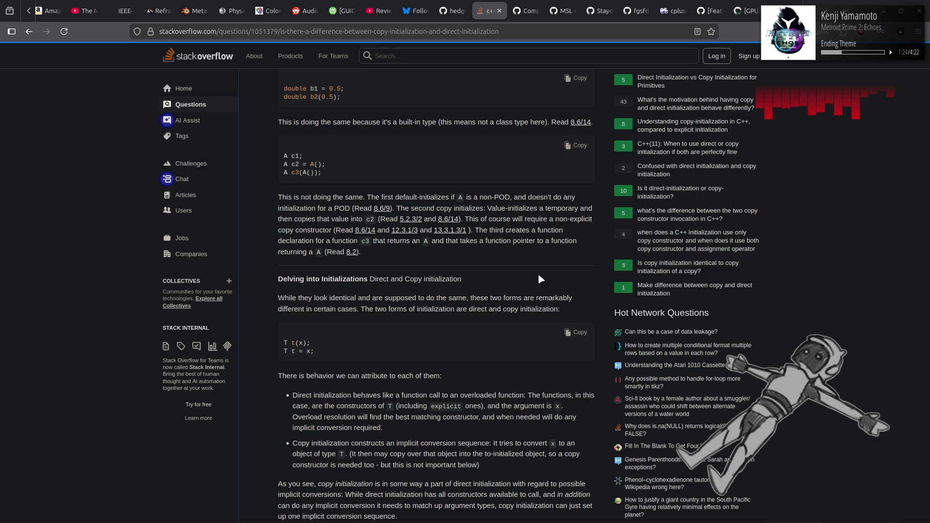
Scroll through the answer's code and explanation down to its 25 comments
{"action": "scroll", "coordinate": [538, 275], "scroll_direction": "down", "scroll_amount": 3}
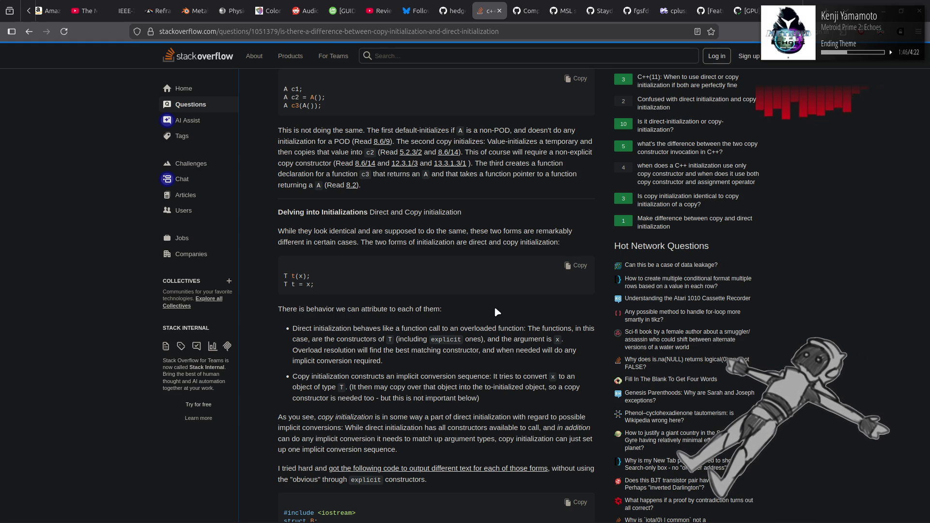
{"action": "scroll", "coordinate": [495, 309], "scroll_direction": "down", "scroll_amount": 3}
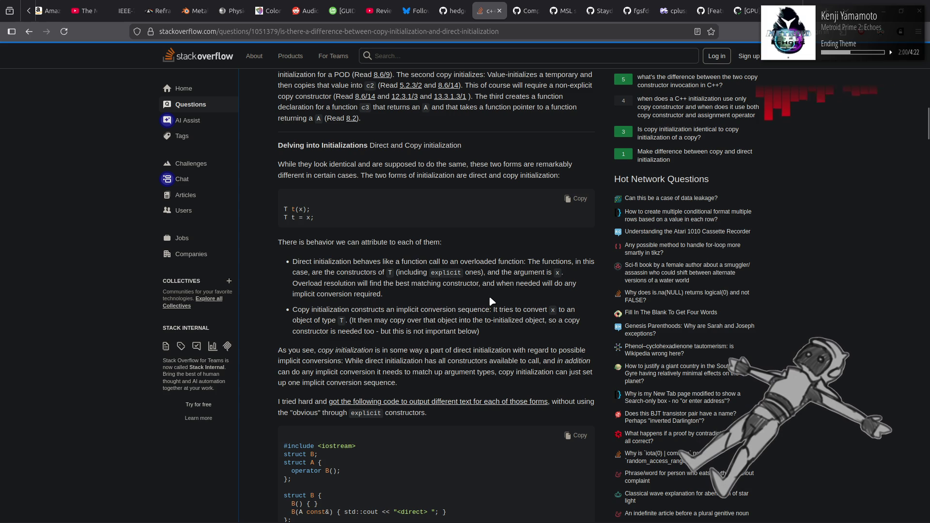
{"action": "scroll", "coordinate": [408, 262], "scroll_direction": "down", "scroll_amount": 2}
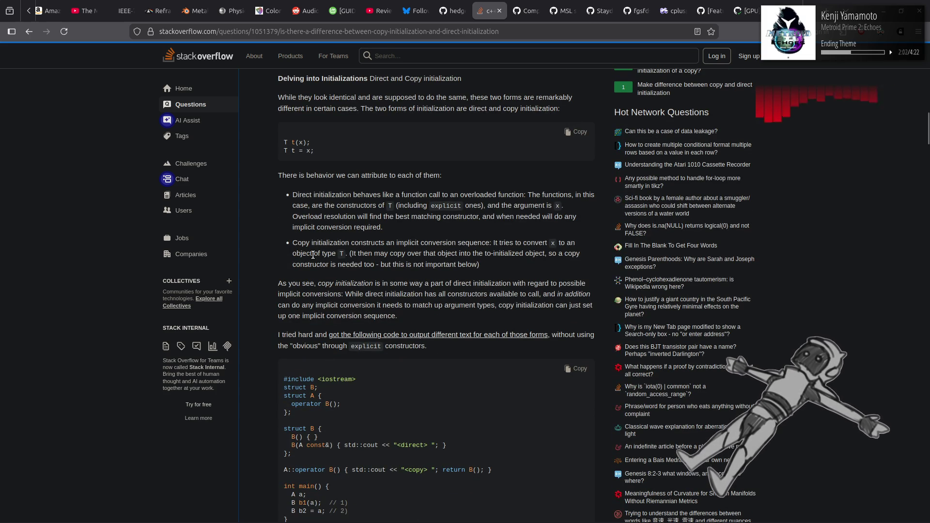
{"action": "scroll", "coordinate": [313, 255], "scroll_direction": "down", "scroll_amount": 2}
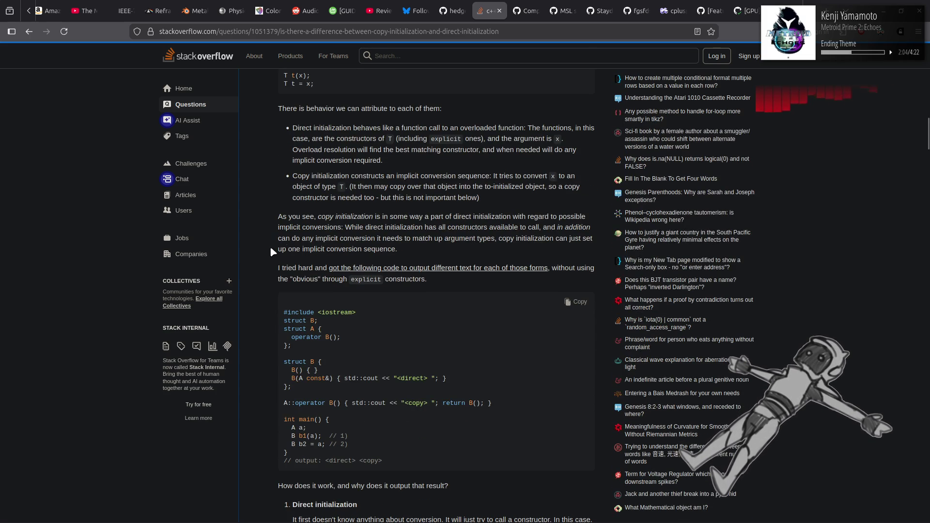
{"action": "scroll", "coordinate": [269, 248], "scroll_direction": "down", "scroll_amount": 2}
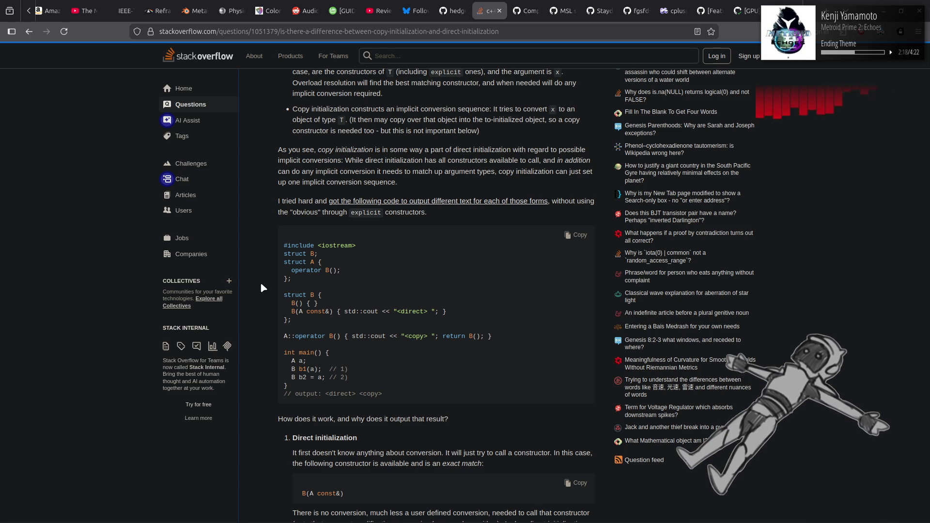
{"action": "scroll", "coordinate": [261, 285], "scroll_direction": "down", "scroll_amount": 3}
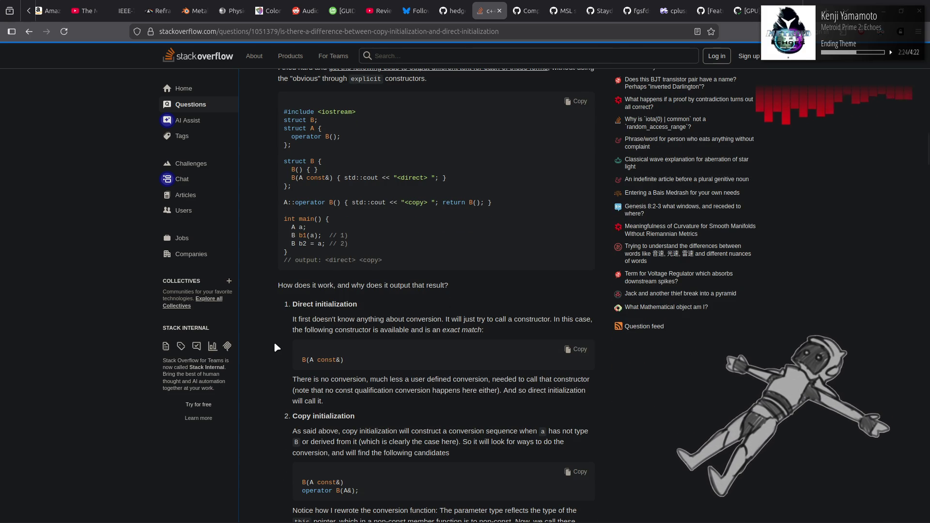
{"action": "scroll", "coordinate": [275, 343], "scroll_direction": "down", "scroll_amount": 2}
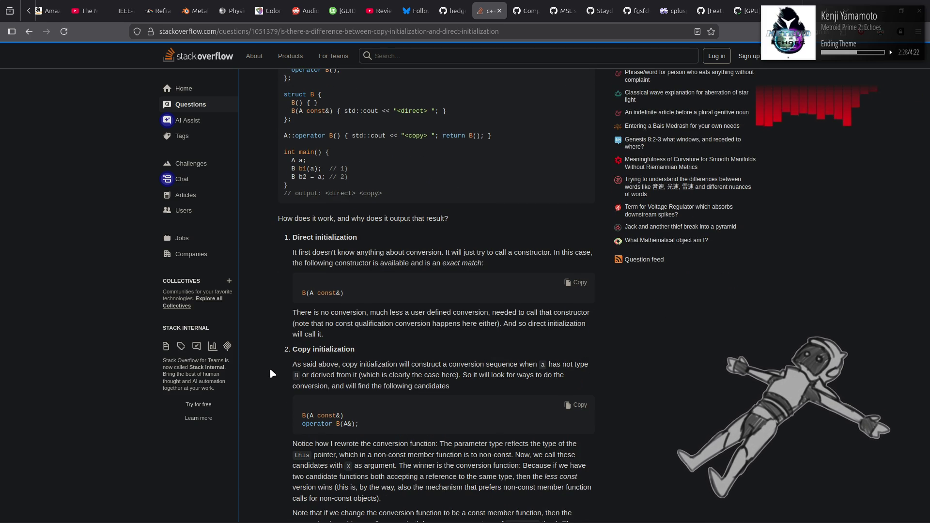
{"action": "scroll", "coordinate": [271, 373], "scroll_direction": "down", "scroll_amount": 2}
{"action": "scroll", "coordinate": [271, 372], "scroll_direction": "down", "scroll_amount": 10}
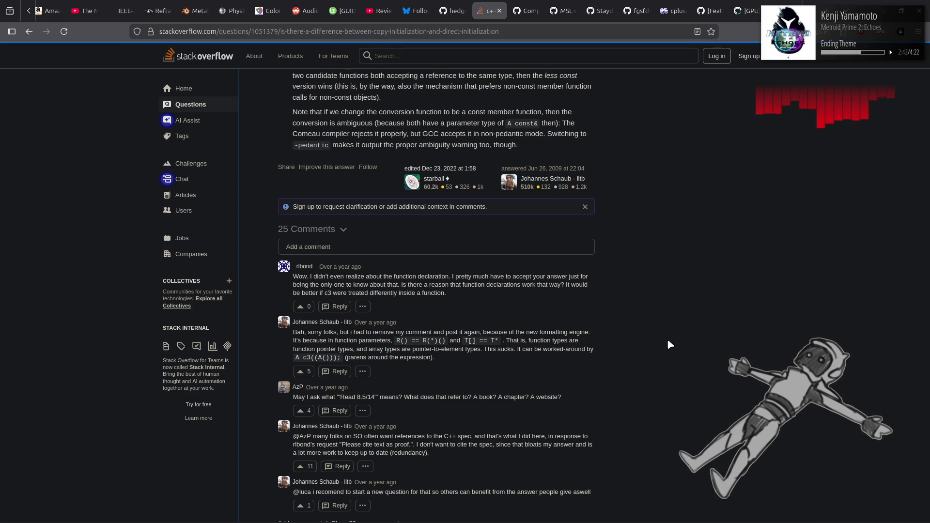
Scroll past the 'Assignment is different from initialization' answer to the 41-vote sss class answer
{"action": "scroll", "coordinate": [668, 341], "scroll_direction": "down", "scroll_amount": 2}
{"action": "scroll", "coordinate": [667, 339], "scroll_direction": "down", "scroll_amount": 1}
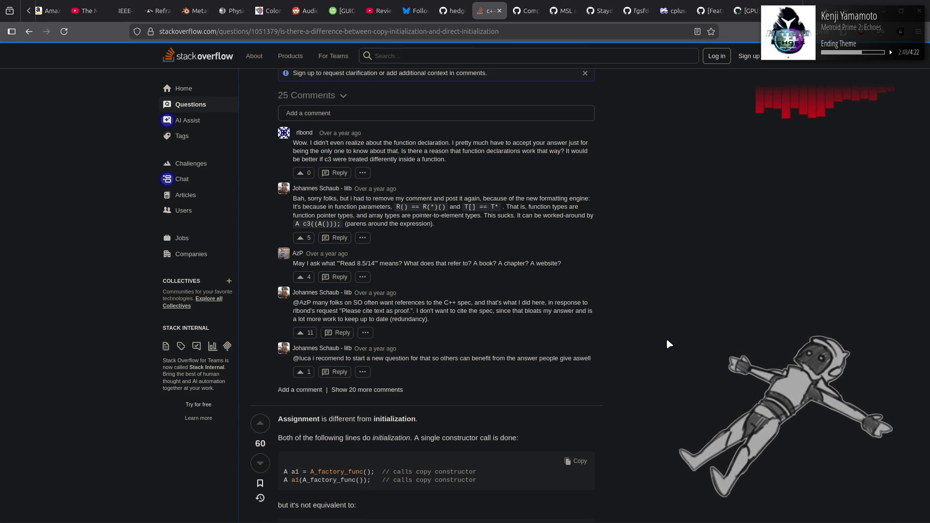
{"action": "scroll", "coordinate": [669, 344], "scroll_direction": "down", "scroll_amount": 4}
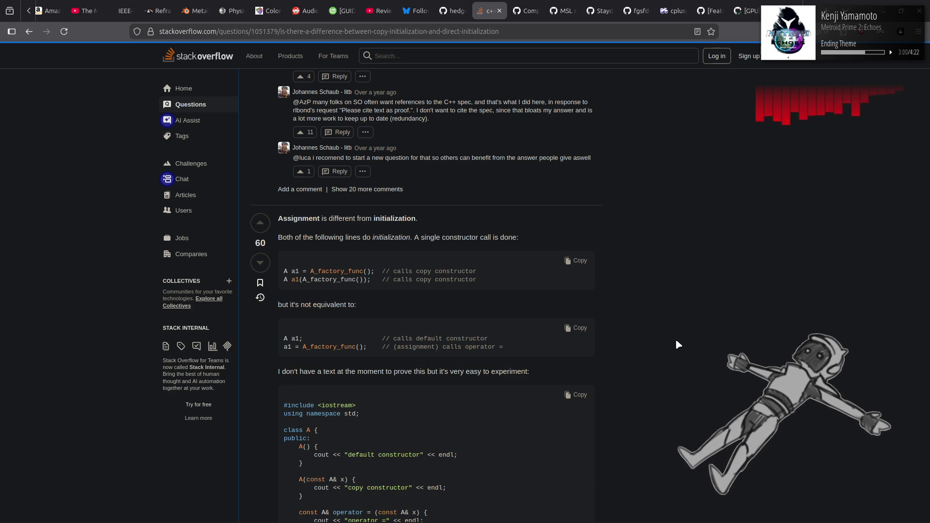
{"action": "scroll", "coordinate": [675, 342], "scroll_direction": "down", "scroll_amount": 2}
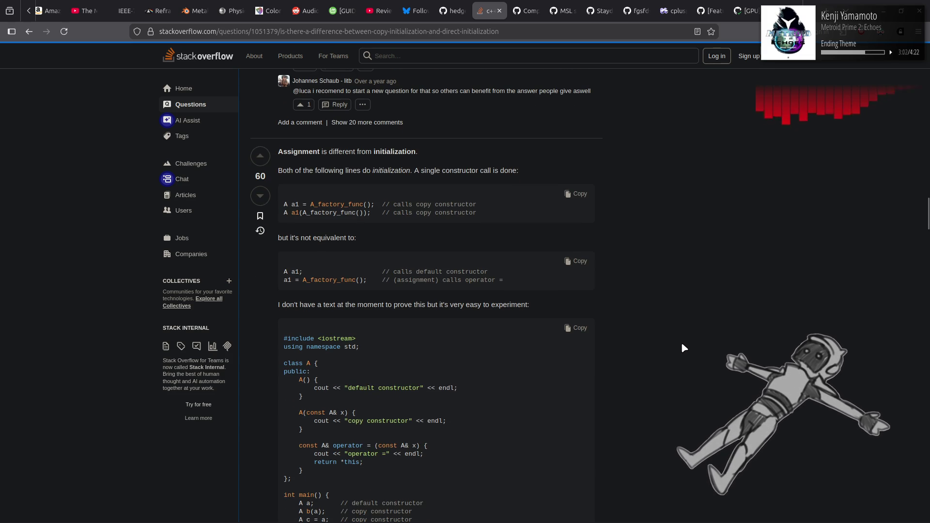
{"action": "scroll", "coordinate": [683, 347], "scroll_direction": "down", "scroll_amount": 4}
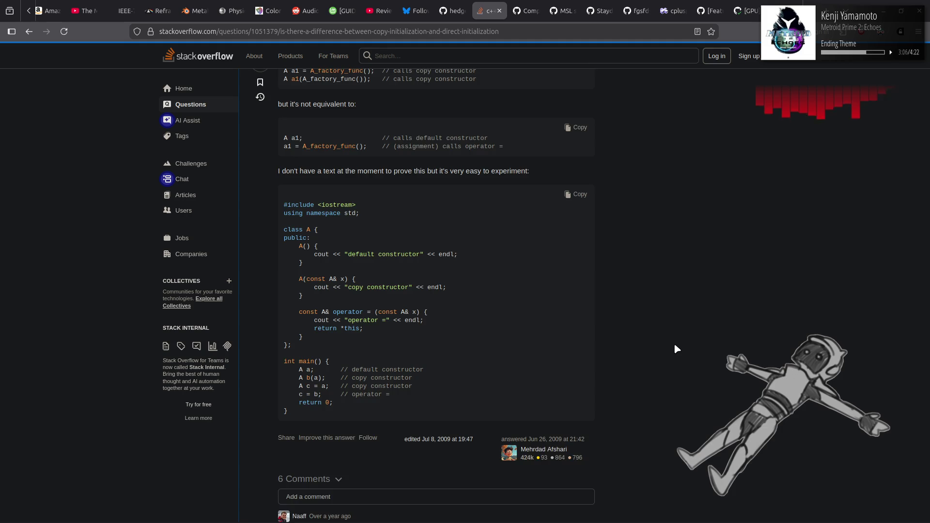
{"action": "scroll", "coordinate": [676, 348], "scroll_direction": "down", "scroll_amount": 8}
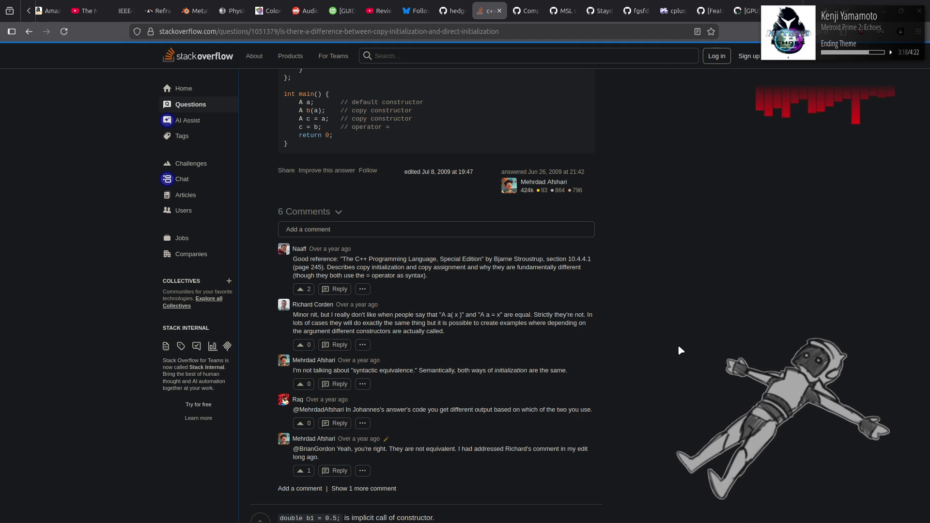
{"action": "scroll", "coordinate": [679, 346], "scroll_direction": "down", "scroll_amount": 5}
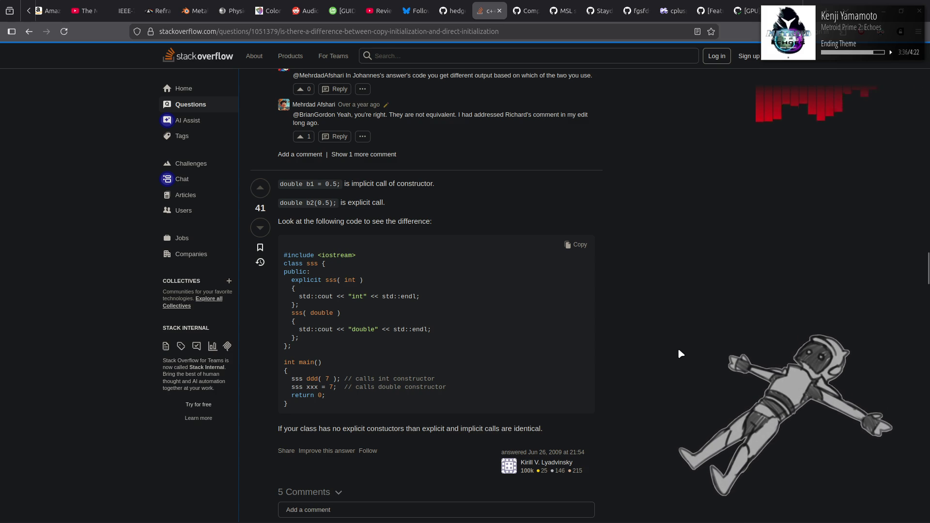
Scroll through the explicit-constructor answers down to the 'Of note' answer
{"action": "scroll", "coordinate": [679, 350], "scroll_direction": "down", "scroll_amount": 2}
{"action": "scroll", "coordinate": [678, 351], "scroll_direction": "down", "scroll_amount": 3}
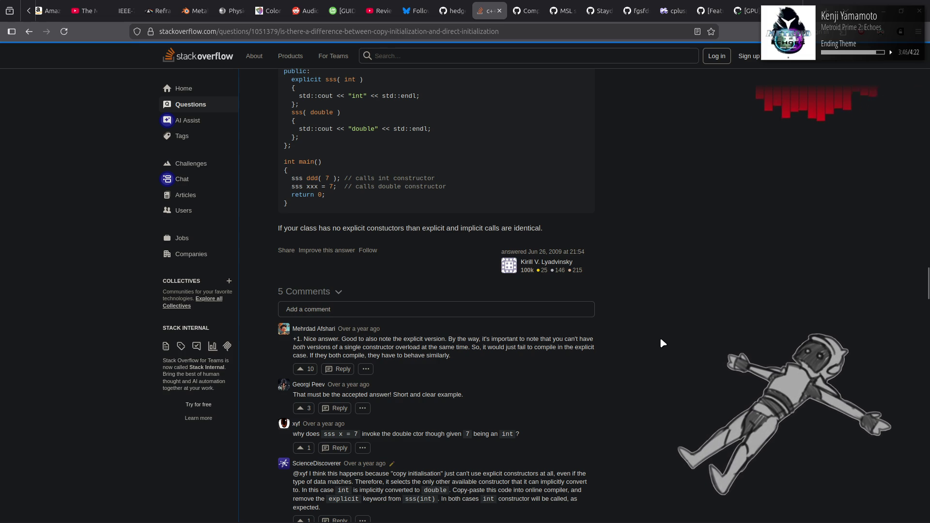
{"action": "scroll", "coordinate": [660, 339], "scroll_direction": "down", "scroll_amount": 5}
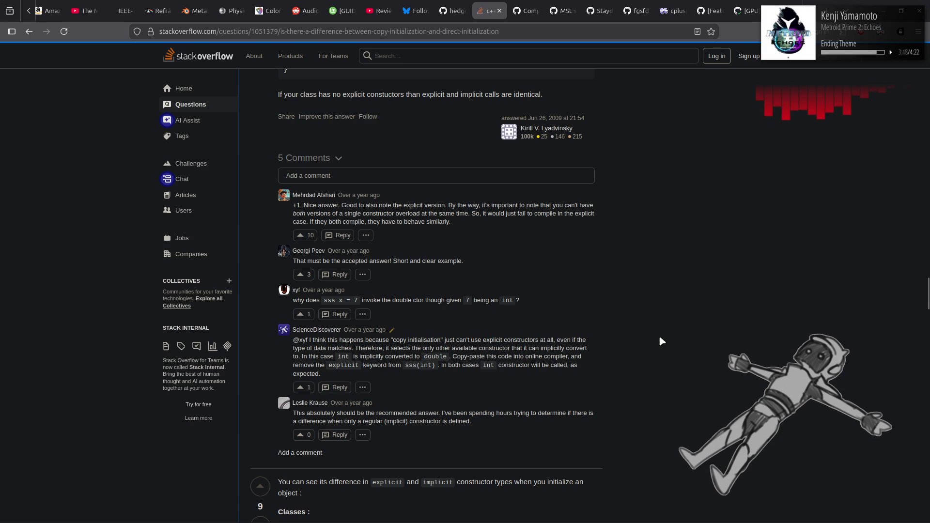
{"action": "scroll", "coordinate": [660, 338], "scroll_direction": "down", "scroll_amount": 4}
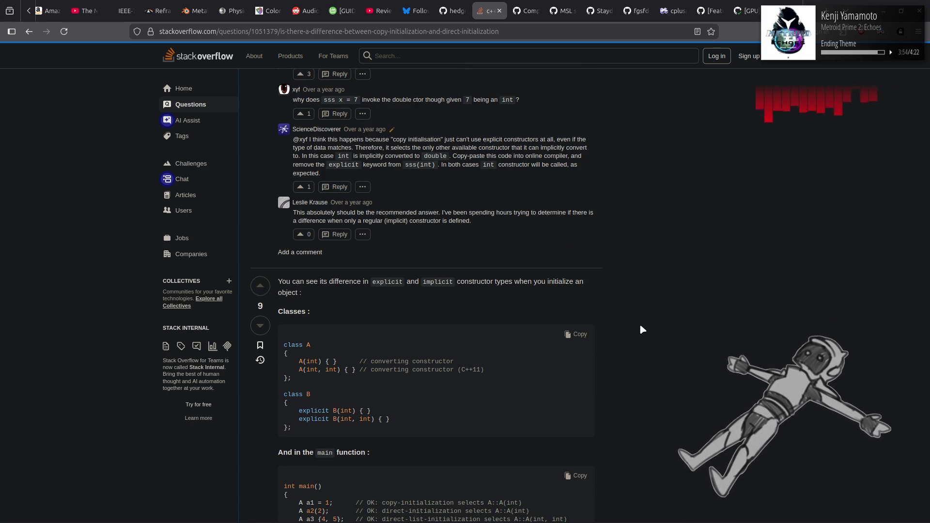
{"action": "scroll", "coordinate": [640, 326], "scroll_direction": "down", "scroll_amount": 5}
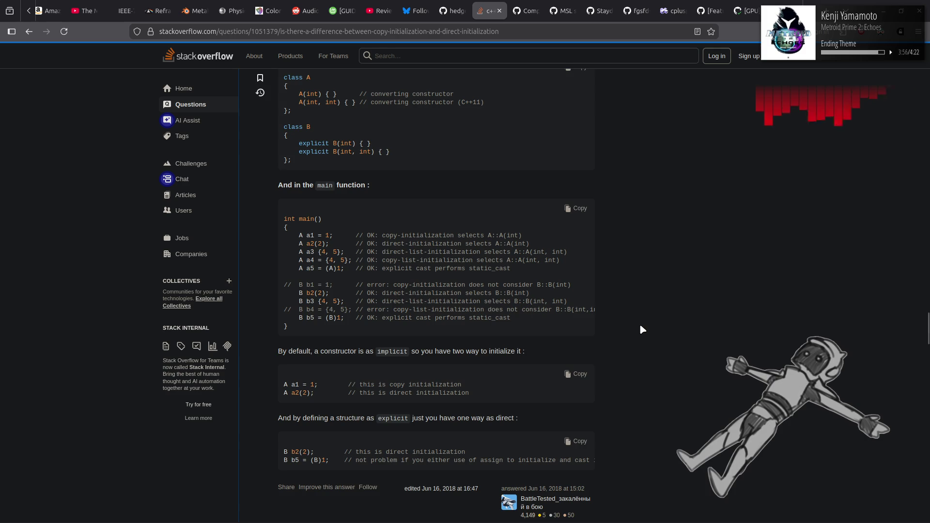
{"action": "scroll", "coordinate": [641, 328], "scroll_direction": "down", "scroll_amount": 4}
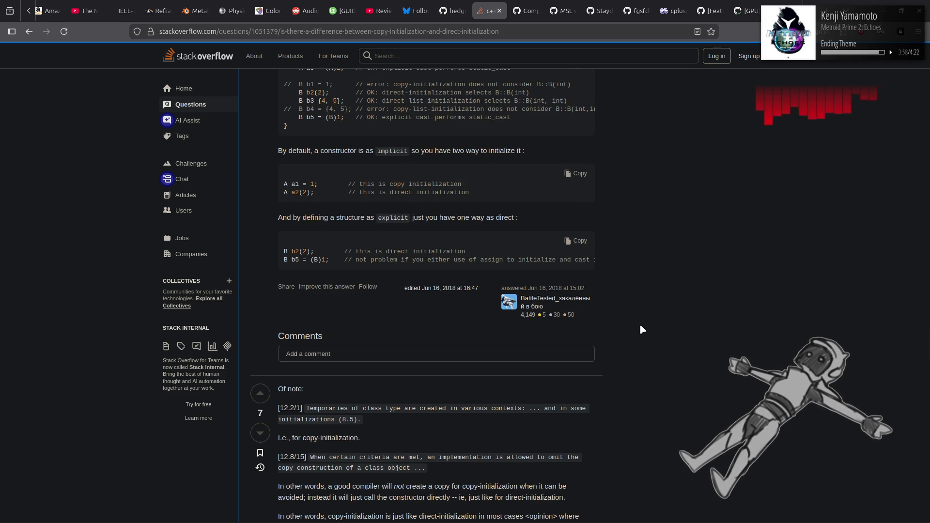
{"action": "scroll", "coordinate": [640, 326], "scroll_direction": "down", "scroll_amount": 4}
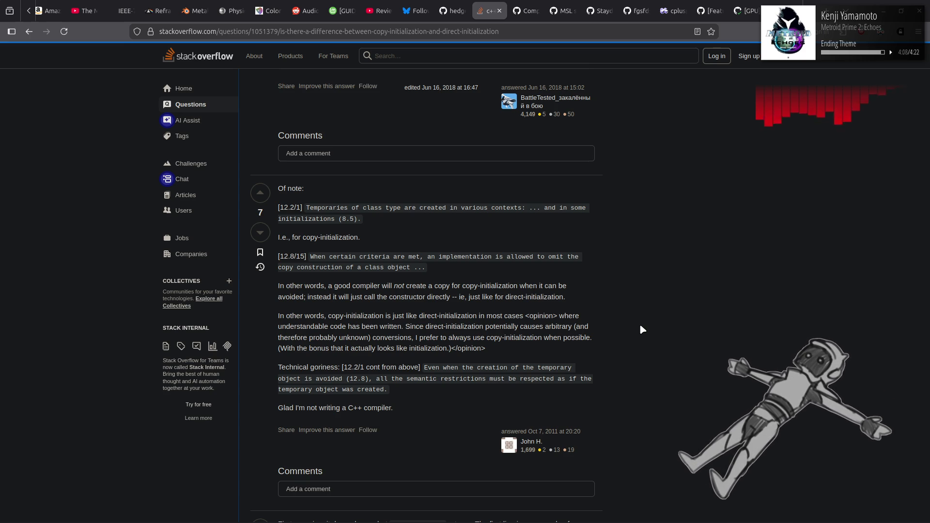
{"action": "scroll", "coordinate": [641, 326], "scroll_direction": "down", "scroll_amount": 2}
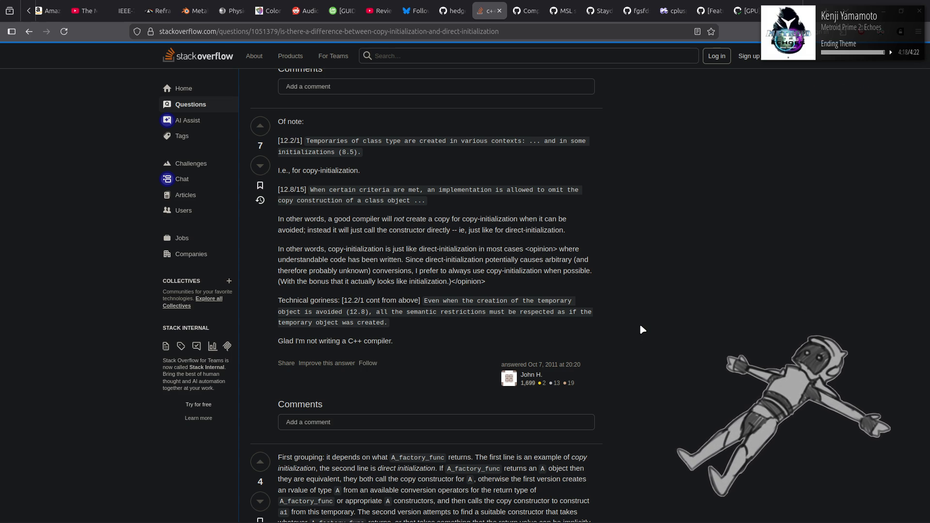
{"action": "scroll", "coordinate": [640, 326], "scroll_direction": "down", "scroll_amount": 2}
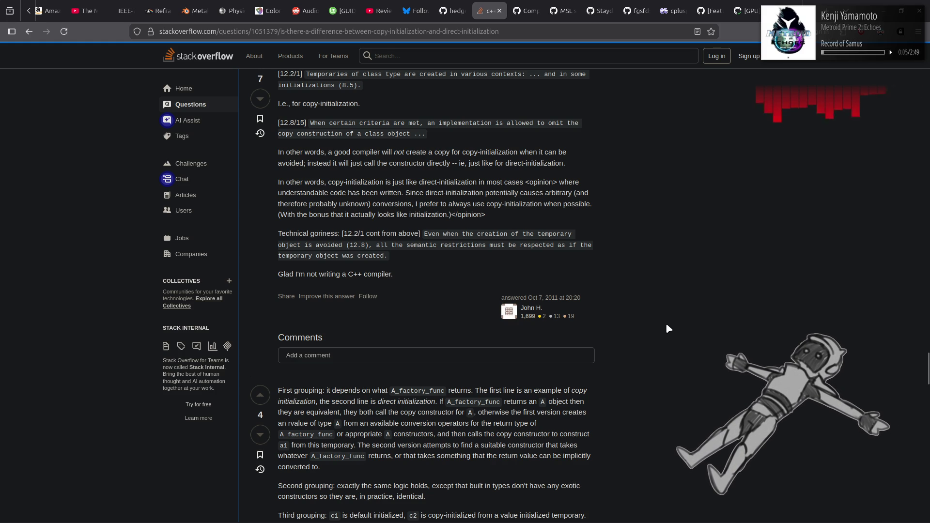
Highlight the remark 'Glad I'm not writing a C++ compiler.', then scroll on to the C++11-standard answer
{"action": "left_click_drag", "start_coordinate": [270, 279], "coordinate": [278, 73]}
{"action": "left_click_drag", "start_coordinate": [405, 270], "coordinate": [278, 275]}
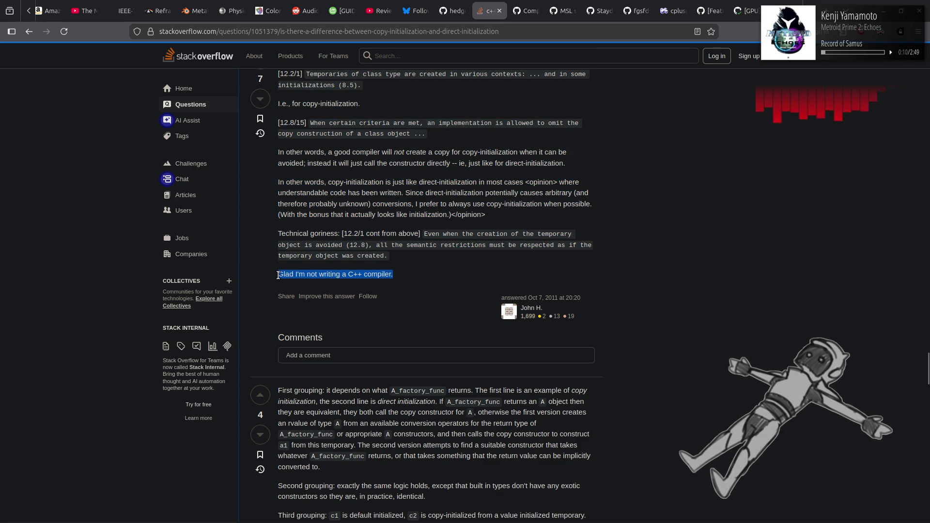
{"action": "left_click", "coordinate": [686, 333]}
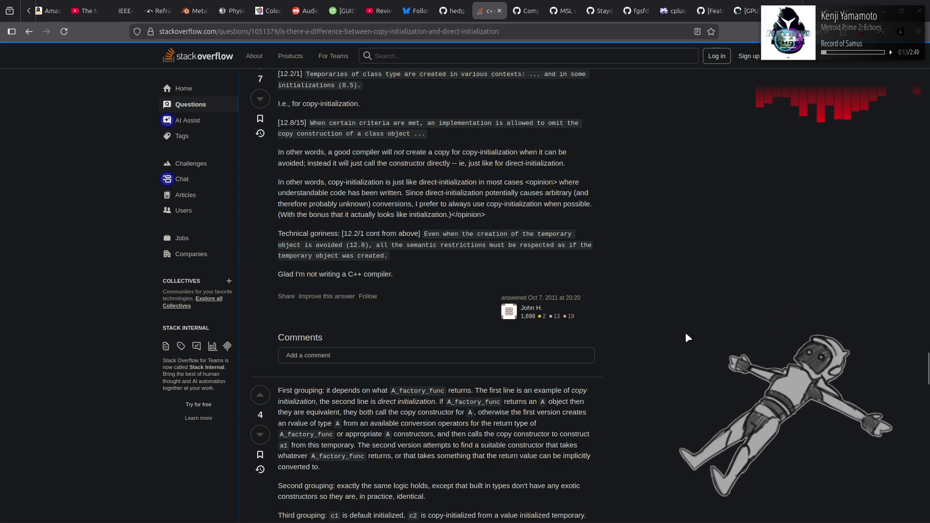
{"action": "scroll", "coordinate": [686, 334], "scroll_direction": "down", "scroll_amount": 10}
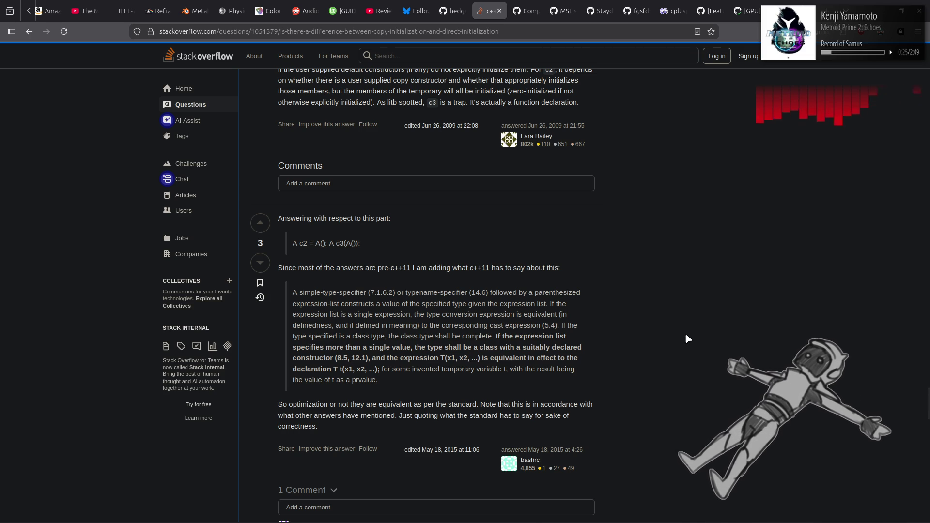
Scroll up to the 41-vote answer showing the sss class with explicit int and double constructors
{"action": "scroll", "coordinate": [686, 335], "scroll_direction": "up", "scroll_amount": 10}
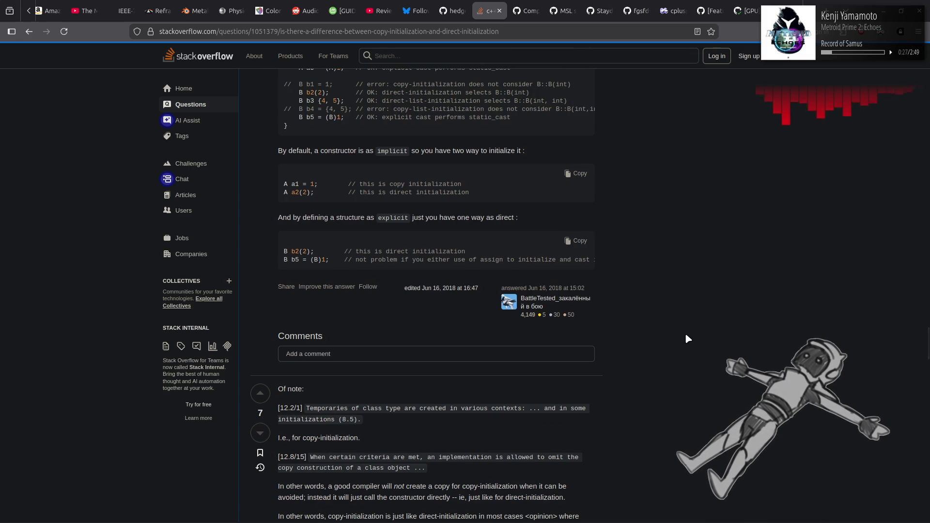
{"action": "scroll", "coordinate": [686, 335], "scroll_direction": "up", "scroll_amount": 8}
{"action": "scroll", "coordinate": [687, 339], "scroll_direction": "up", "scroll_amount": 15}
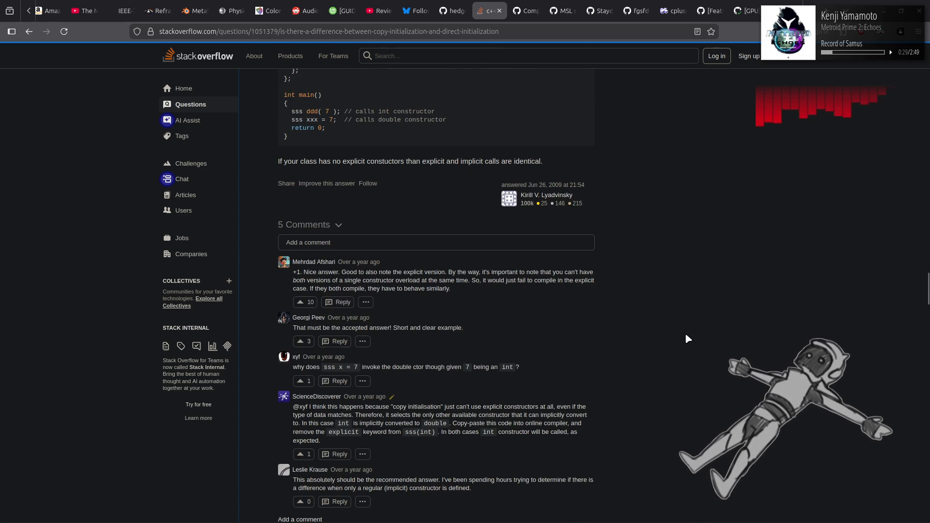
{"action": "scroll", "coordinate": [687, 340], "scroll_direction": "down", "scroll_amount": 5}
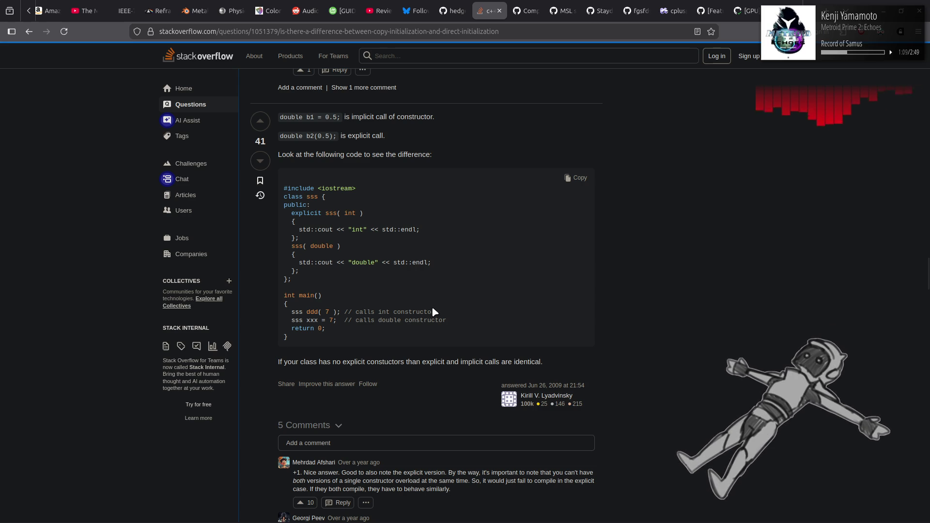
{"action": "left_click_drag", "start_coordinate": [306, 312], "coordinate": [479, 310]}
{"action": "left_click", "coordinate": [478, 310]}
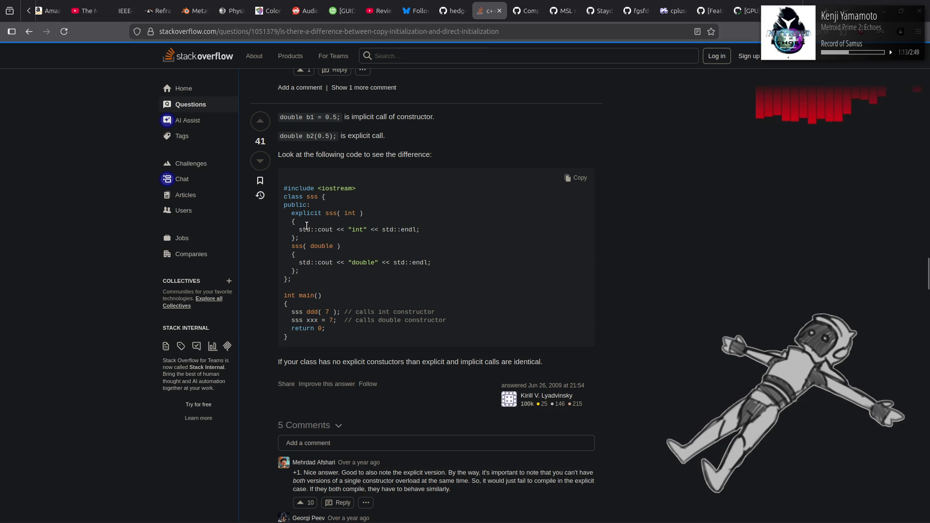
{"action": "left_click_drag", "start_coordinate": [288, 208], "coordinate": [354, 283]}
{"action": "left_click", "coordinate": [353, 284]}
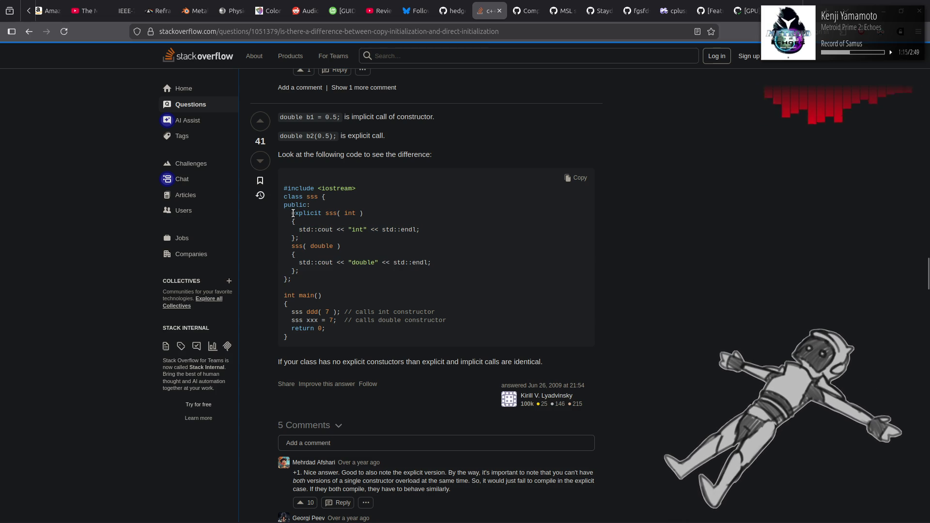
{"action": "left_click_drag", "start_coordinate": [291, 213], "coordinate": [403, 214]}
{"action": "left_click", "coordinate": [431, 248]}
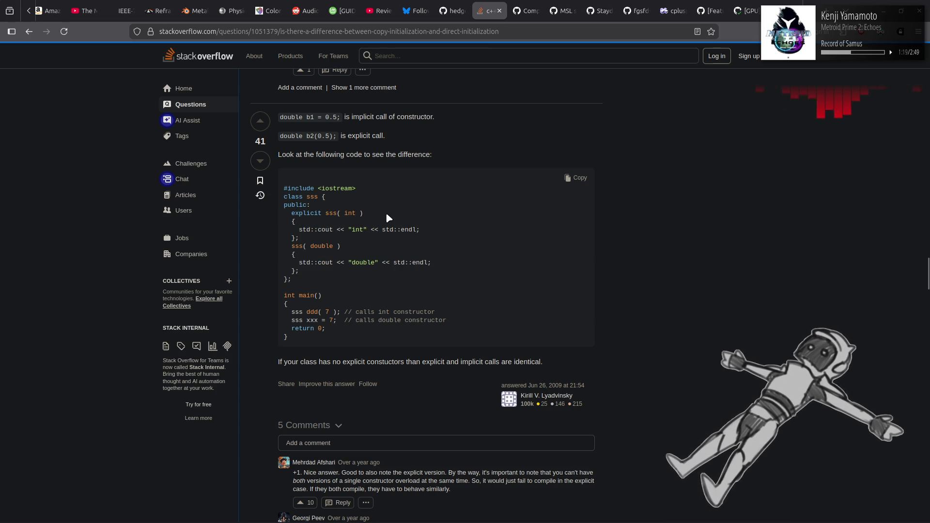
{"action": "left_click", "coordinate": [388, 251]}
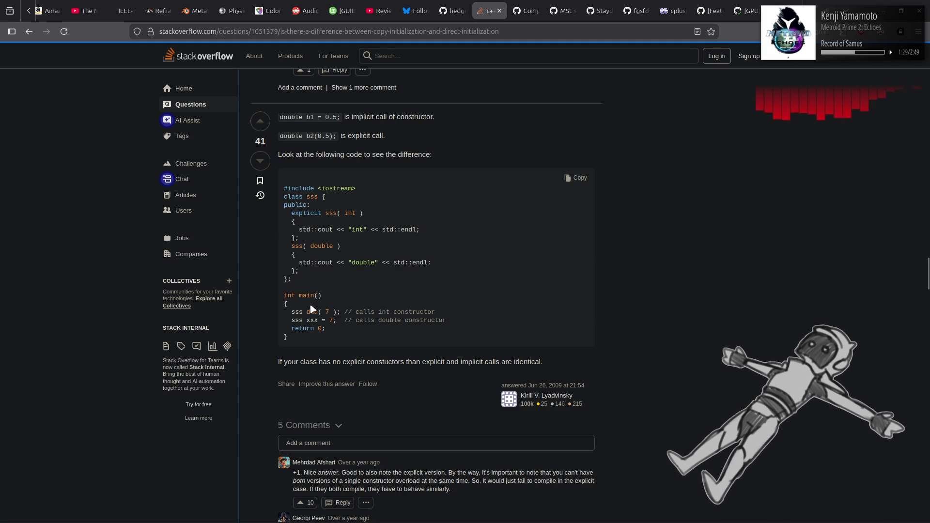
{"action": "left_click_drag", "start_coordinate": [285, 312], "coordinate": [417, 320]}
{"action": "left_click", "coordinate": [380, 329]}
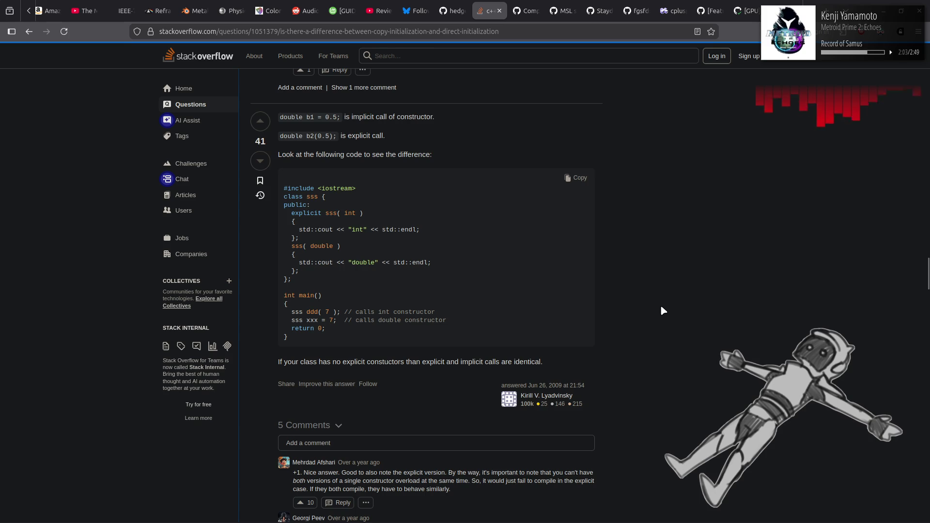
{"action": "scroll", "coordinate": [663, 310], "scroll_direction": "down", "scroll_amount": 7}
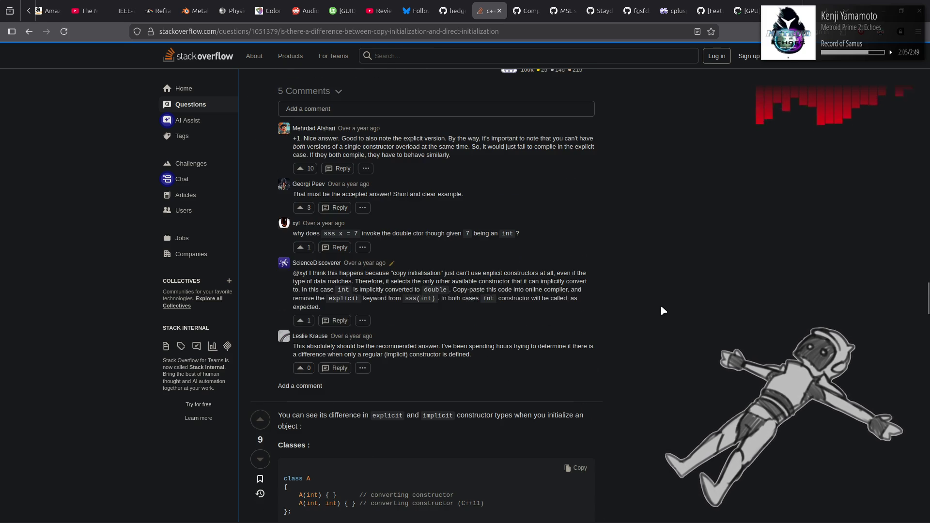
{"action": "scroll", "coordinate": [662, 308], "scroll_direction": "down", "scroll_amount": 7}
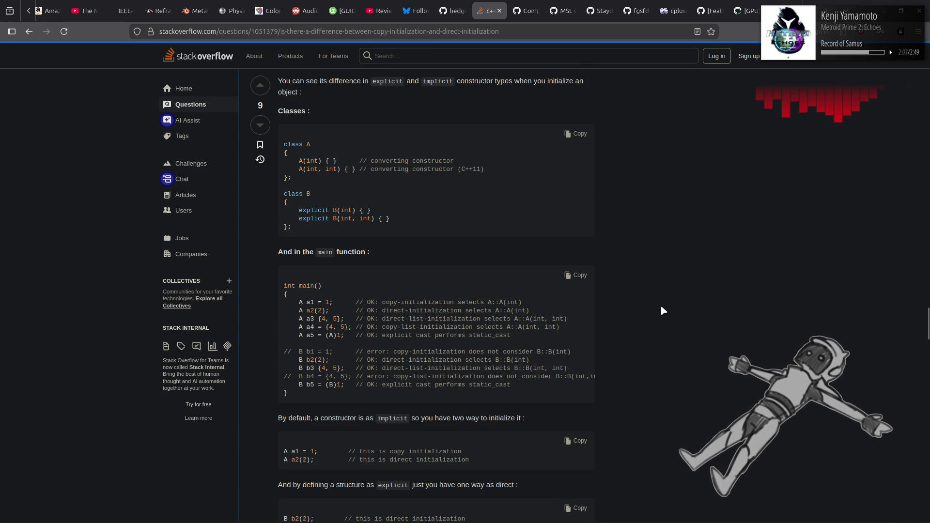
{"action": "scroll", "coordinate": [662, 310], "scroll_direction": "up", "scroll_amount": 1}
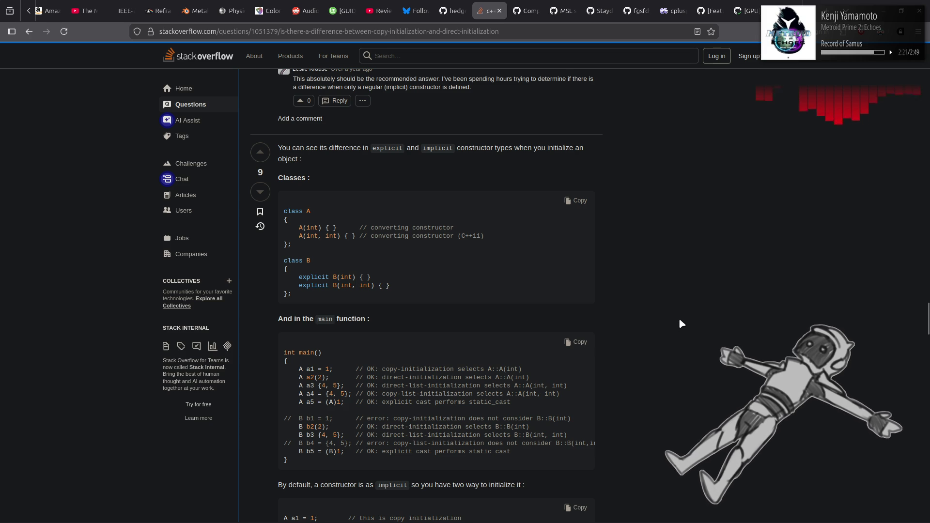
{"action": "scroll", "coordinate": [679, 320], "scroll_direction": "up", "scroll_amount": 8}
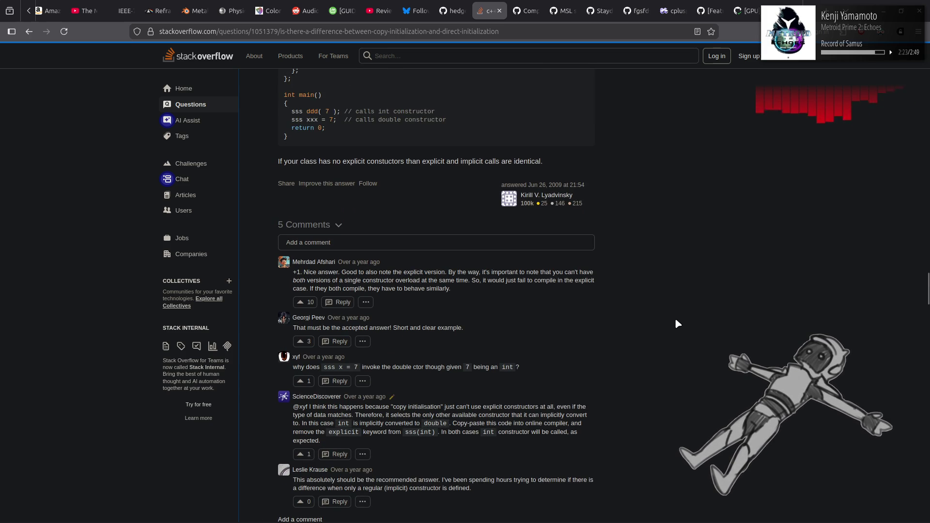
{"action": "scroll", "coordinate": [676, 318], "scroll_direction": "down", "scroll_amount": 2}
{"action": "scroll", "coordinate": [675, 315], "scroll_direction": "up", "scroll_amount": 5}
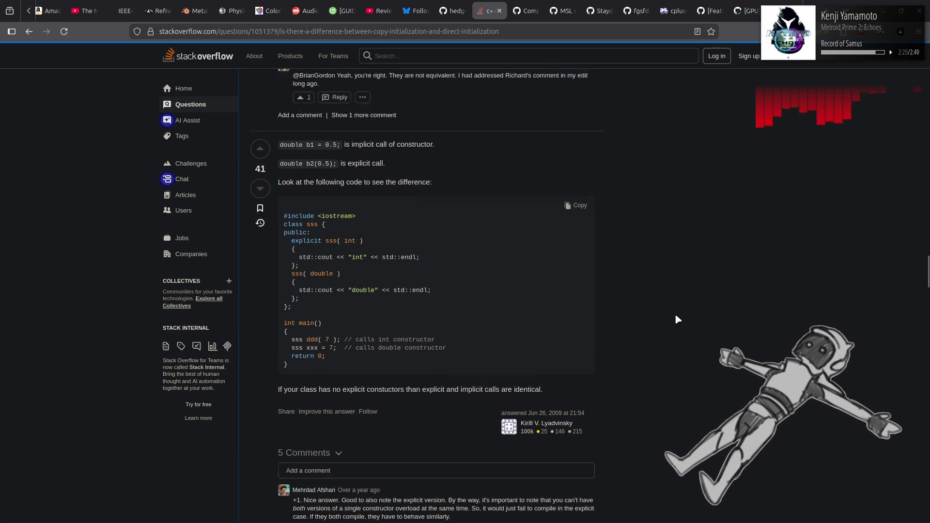
{"action": "scroll", "coordinate": [675, 313], "scroll_direction": "up", "scroll_amount": 1}
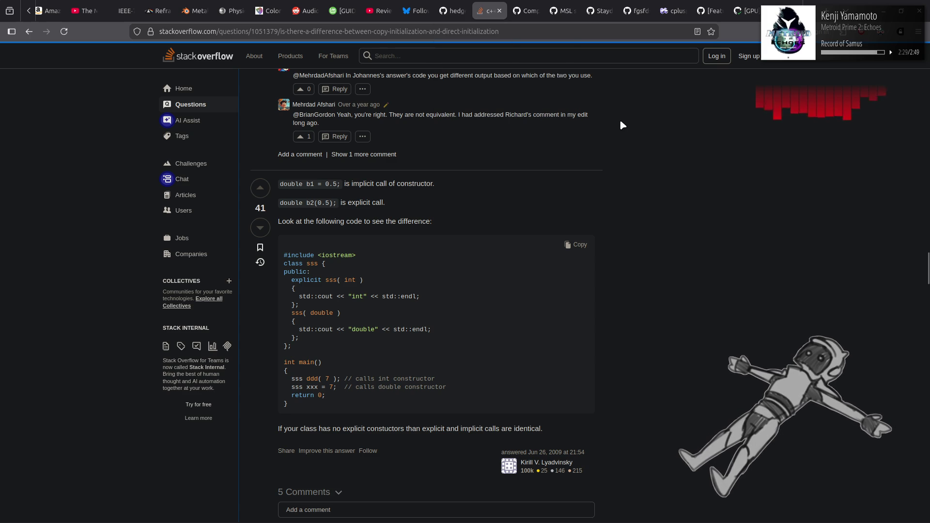
Peek Definition on 'include' at line 63 to show basic_string_view constructors inline
{"action": "key", "text": "alt+Tab"}
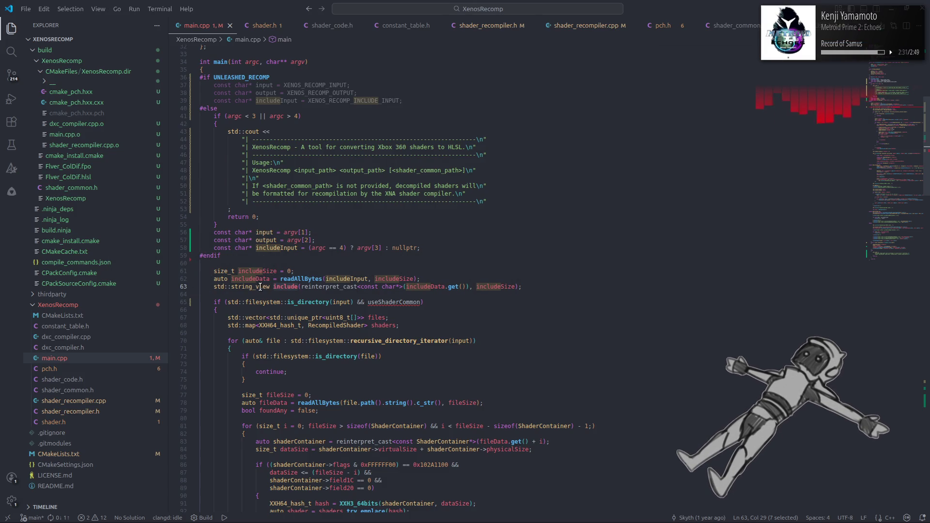
{"action": "mouse_move", "coordinate": [287, 287]}
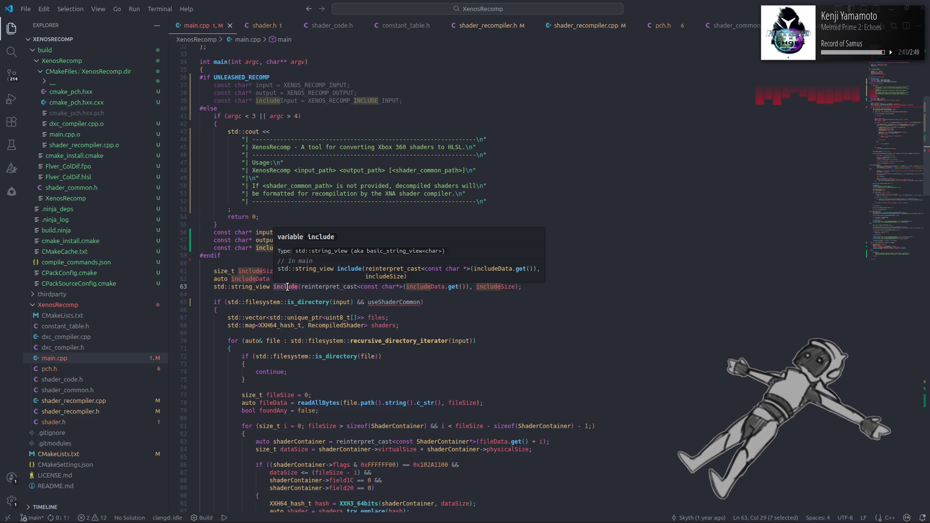
{"action": "right_click", "coordinate": [286, 286]}
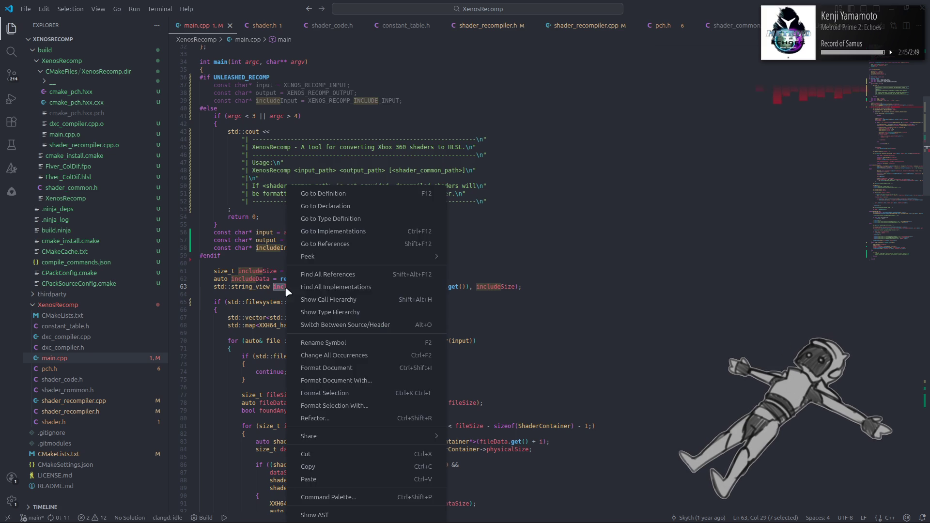
{"action": "mouse_move", "coordinate": [409, 256]}
{"action": "left_click", "coordinate": [484, 287]}
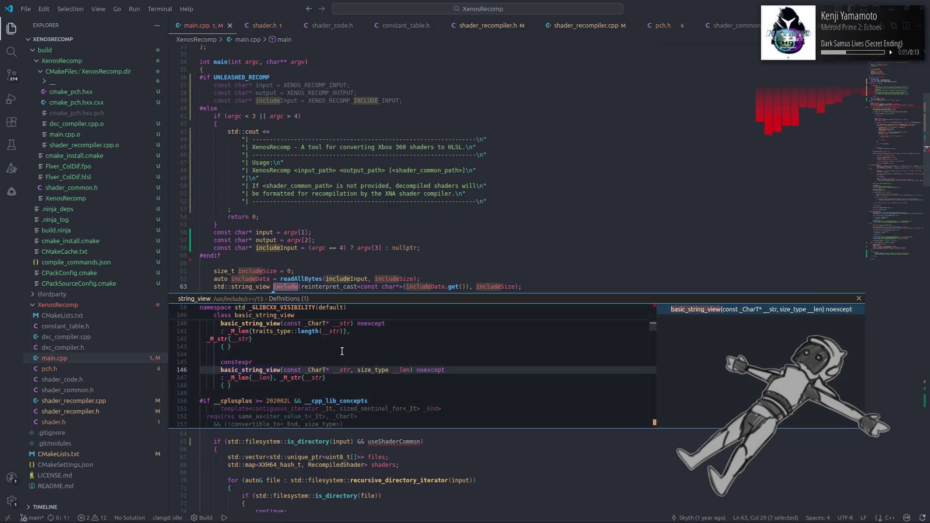
Glance at the Stack Overflow answer, then scroll through the peeked basic_string_view constructors
{"action": "key", "text": "alt+Tab"}
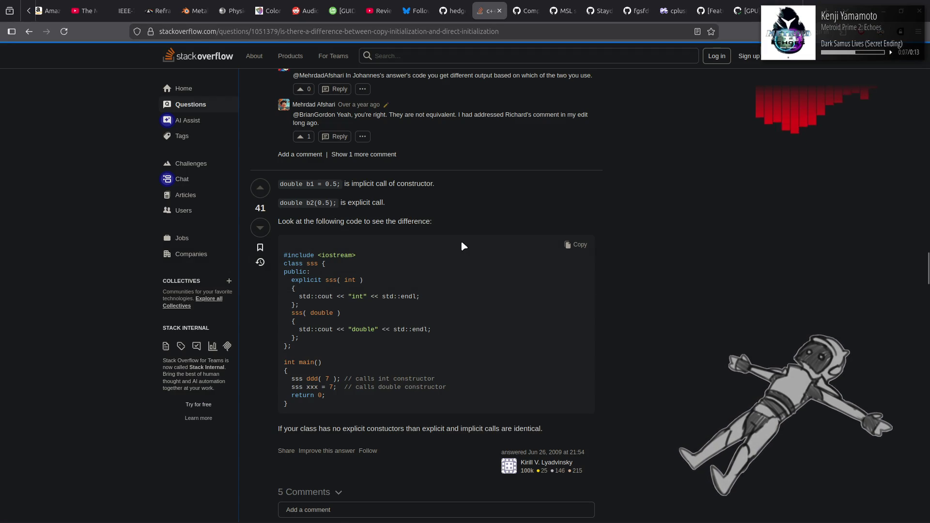
{"action": "key", "text": "alt+Tab"}
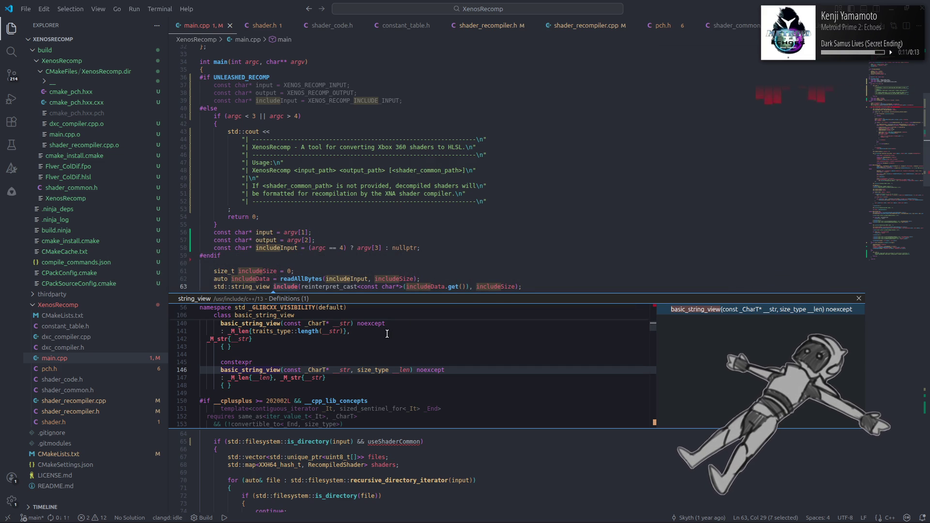
{"action": "scroll", "coordinate": [387, 334], "scroll_direction": "up", "scroll_amount": 1}
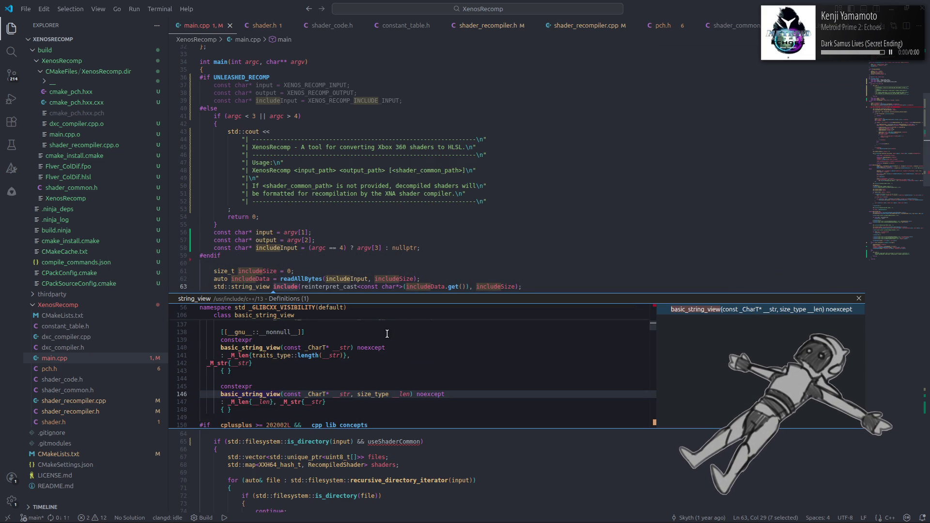
{"action": "scroll", "coordinate": [387, 334], "scroll_direction": "up", "scroll_amount": 2}
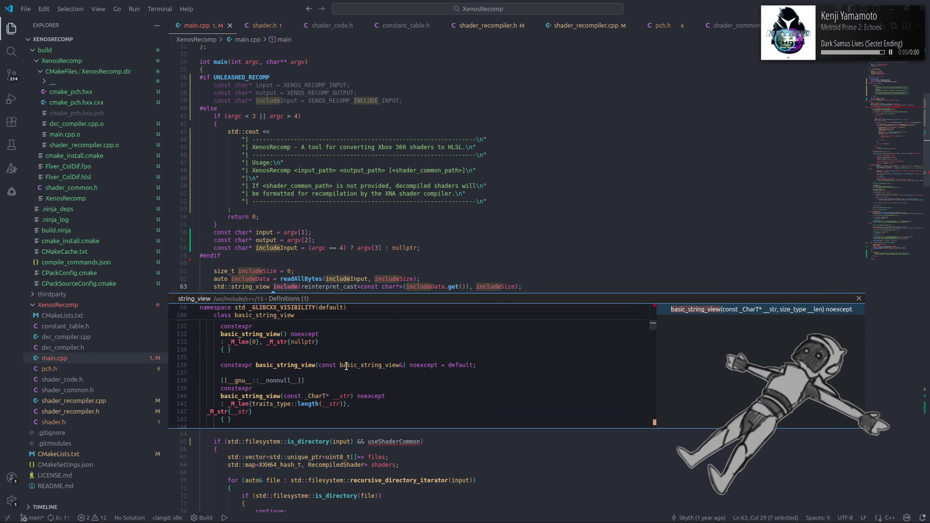
{"action": "scroll", "coordinate": [346, 367], "scroll_direction": "down", "scroll_amount": 2}
Open the libstdc++ string_view header as its own tab and scroll its license comments, includes and namespace std
{"action": "double_click", "coordinate": [256, 395]}
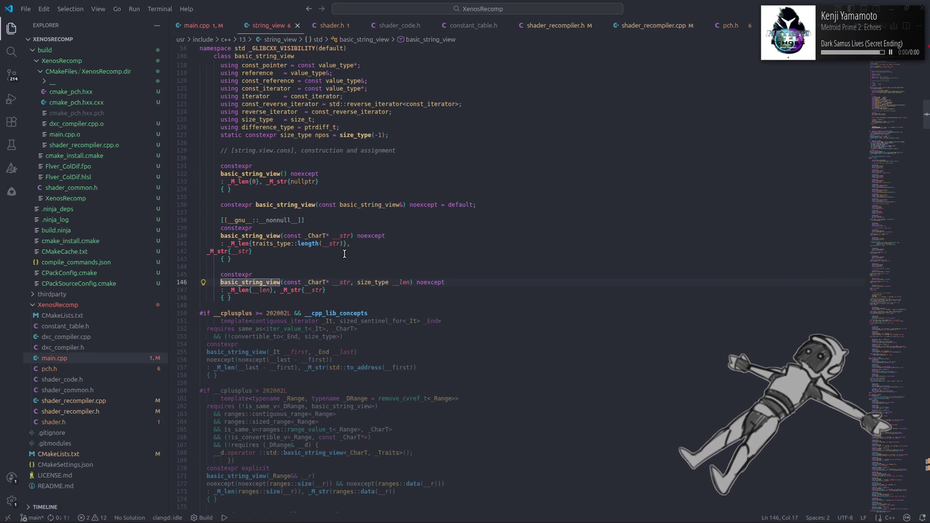
{"action": "scroll", "coordinate": [344, 254], "scroll_direction": "up", "scroll_amount": 7}
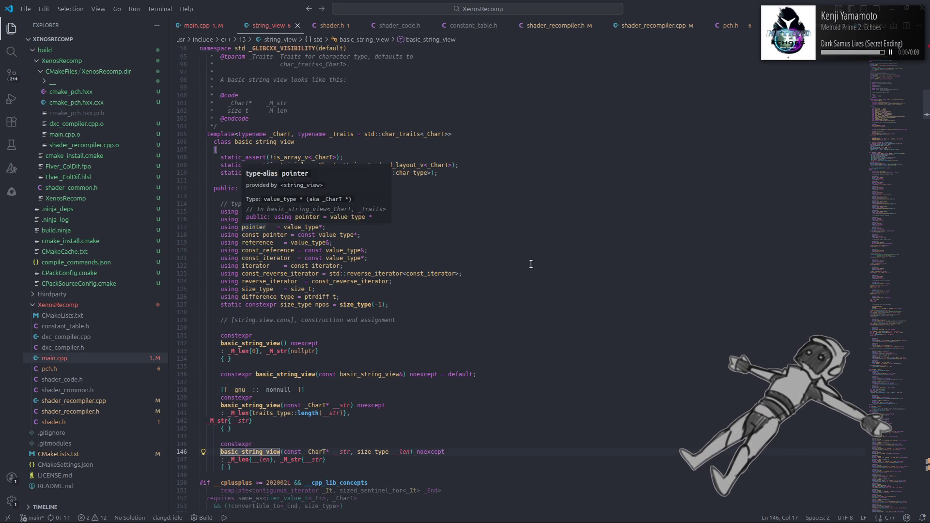
{"action": "scroll", "coordinate": [503, 262], "scroll_direction": "up", "scroll_amount": 12}
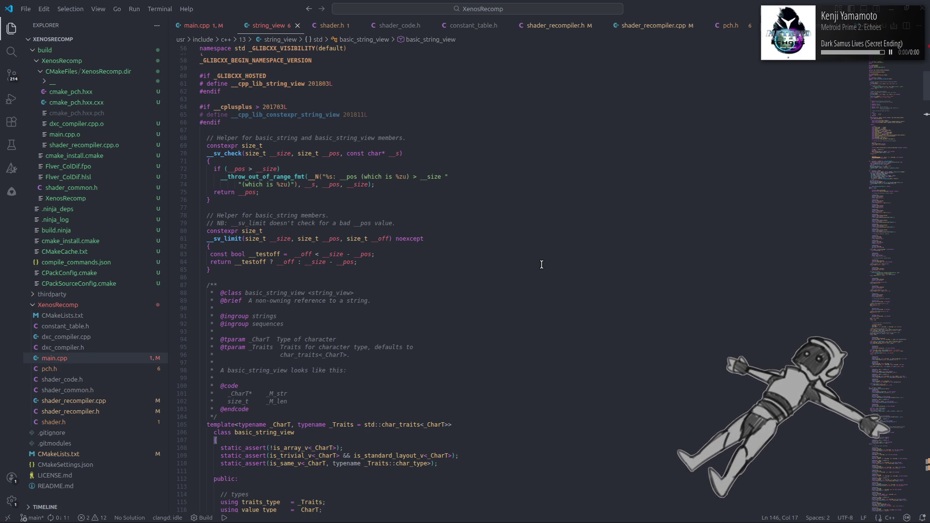
{"action": "scroll", "coordinate": [542, 265], "scroll_direction": "down", "scroll_amount": 20}
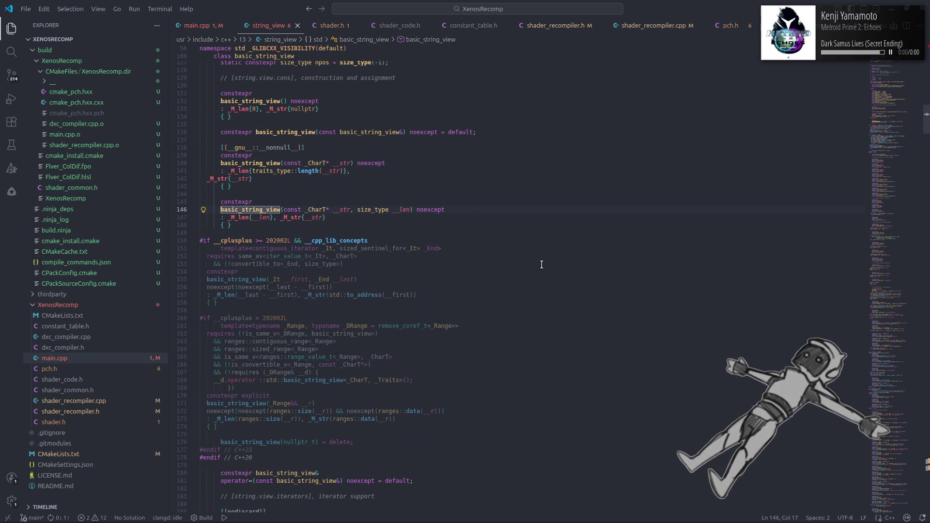
{"action": "scroll", "coordinate": [541, 265], "scroll_direction": "down", "scroll_amount": 5}
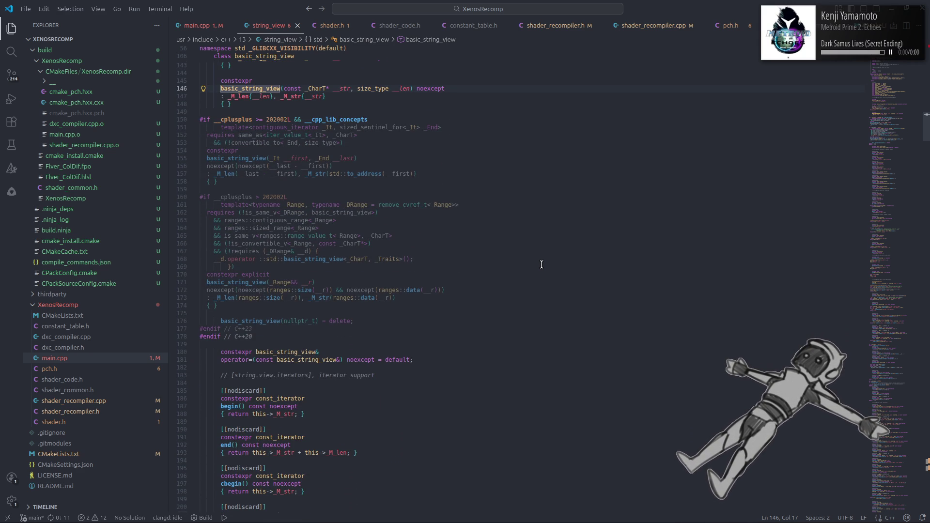
{"action": "scroll", "coordinate": [542, 265], "scroll_direction": "up", "scroll_amount": 20}
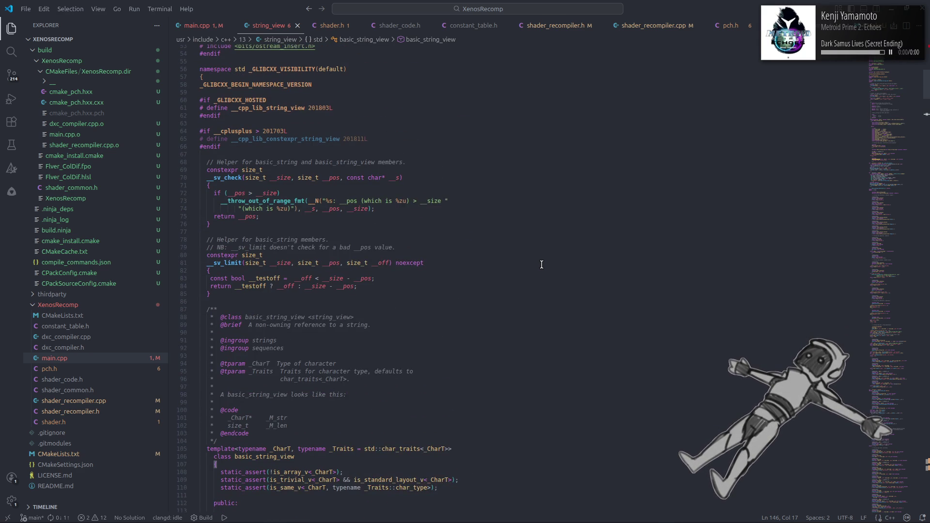
{"action": "scroll", "coordinate": [542, 265], "scroll_direction": "up", "scroll_amount": 1}
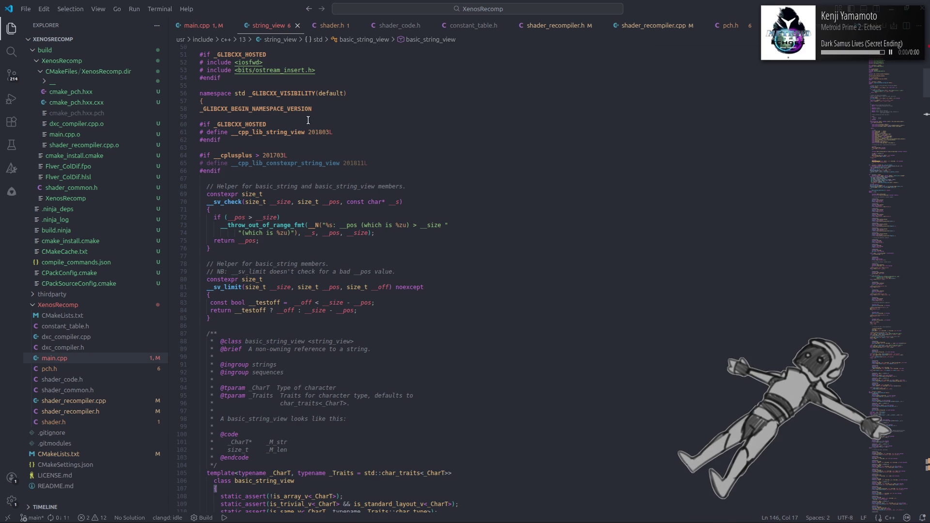
{"action": "mouse_move", "coordinate": [291, 93]}
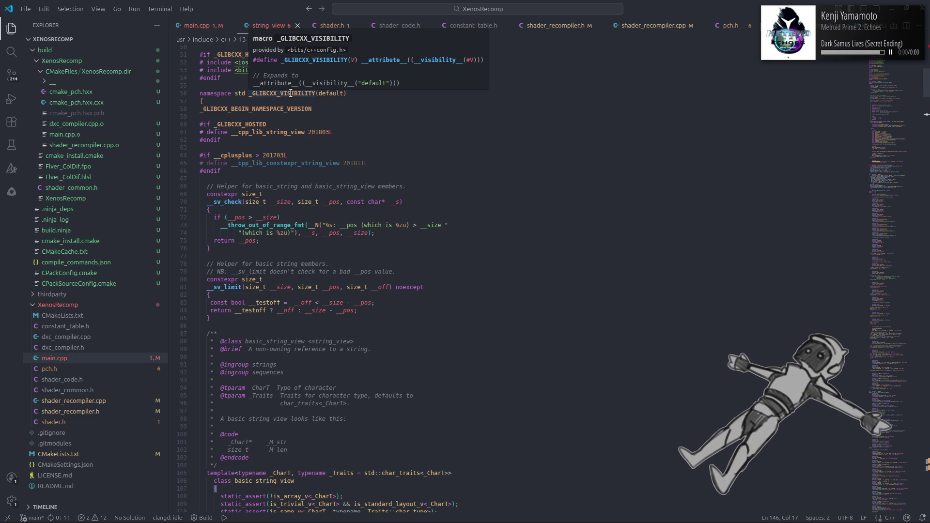
{"action": "scroll", "coordinate": [538, 281], "scroll_direction": "up", "scroll_amount": 15}
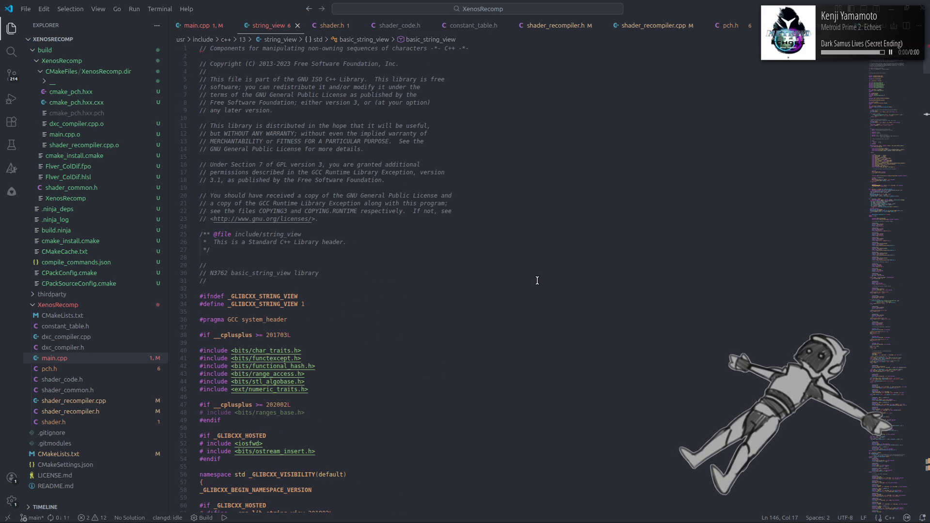
{"action": "scroll", "coordinate": [538, 281], "scroll_direction": "down", "scroll_amount": 3}
{"action": "scroll", "coordinate": [538, 281], "scroll_direction": "down", "scroll_amount": 3}
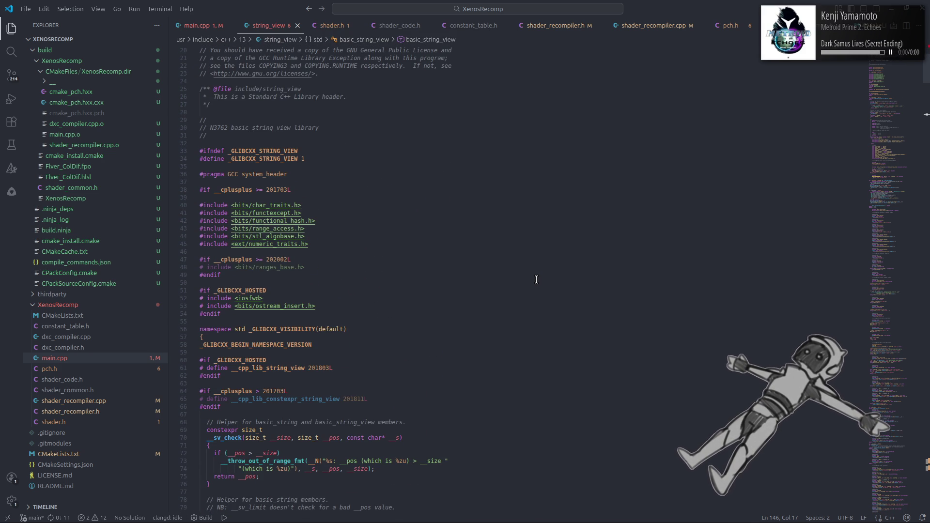
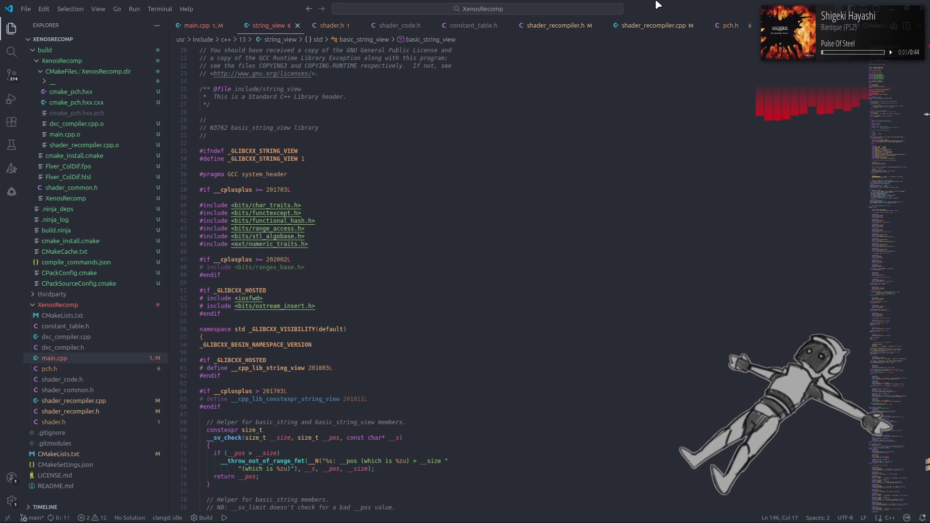
Read down the string_view header from the basic_string_view class declaration on line 106
{"action": "left_click", "coordinate": [548, 188]}
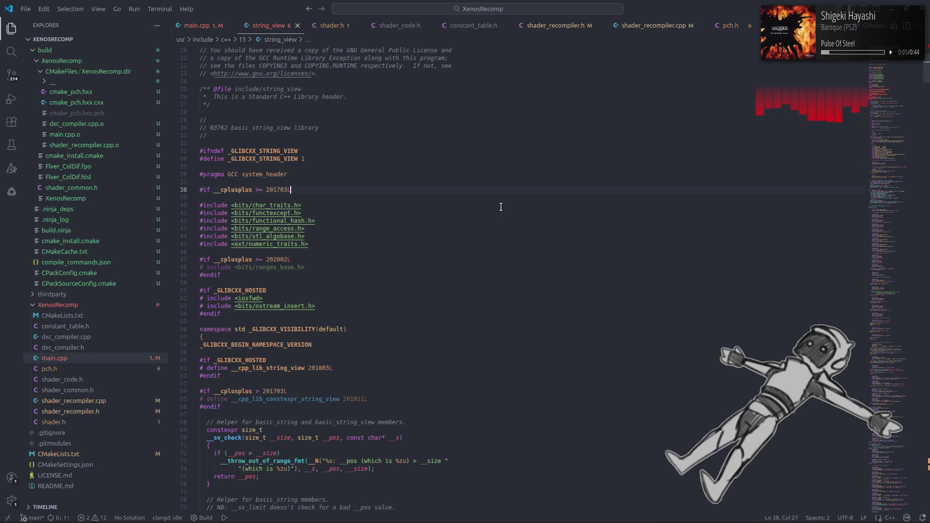
{"action": "scroll", "coordinate": [501, 207], "scroll_direction": "down", "scroll_amount": 3}
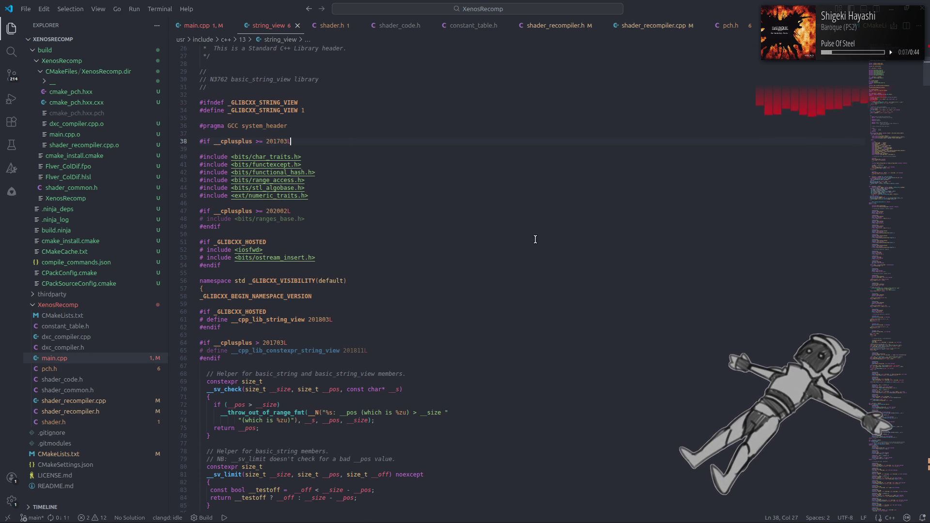
{"action": "scroll", "coordinate": [535, 236], "scroll_direction": "down", "scroll_amount": 5}
{"action": "scroll", "coordinate": [535, 236], "scroll_direction": "down", "scroll_amount": 4}
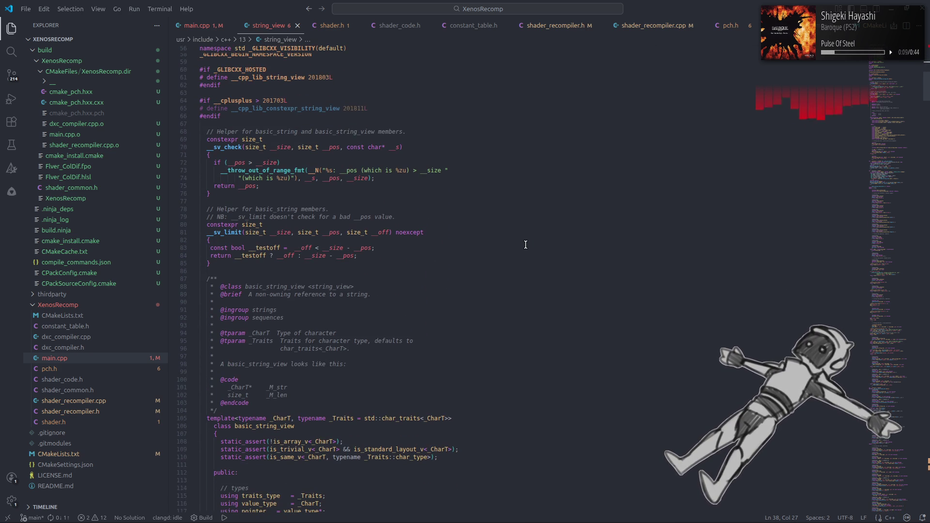
{"action": "scroll", "coordinate": [526, 242], "scroll_direction": "down", "scroll_amount": 6}
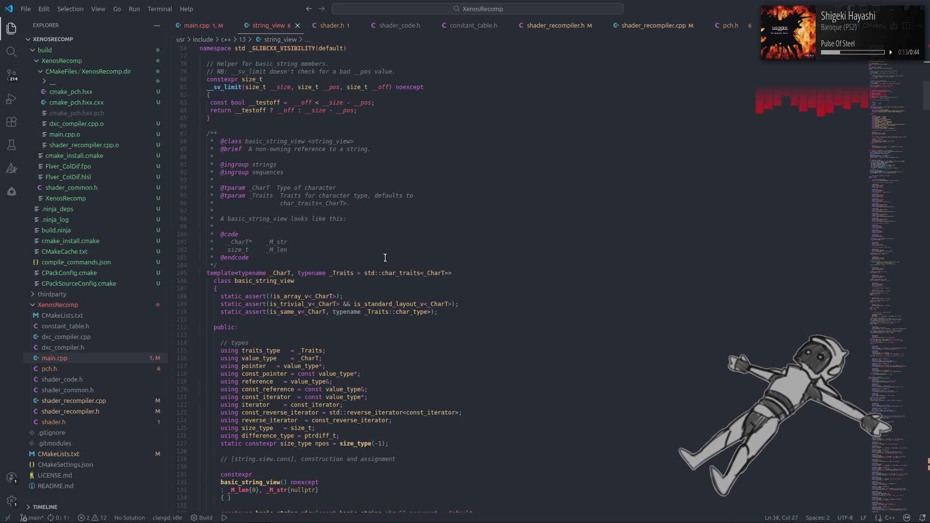
{"action": "left_click", "coordinate": [226, 281]}
{"action": "double_click", "coordinate": [226, 281]}
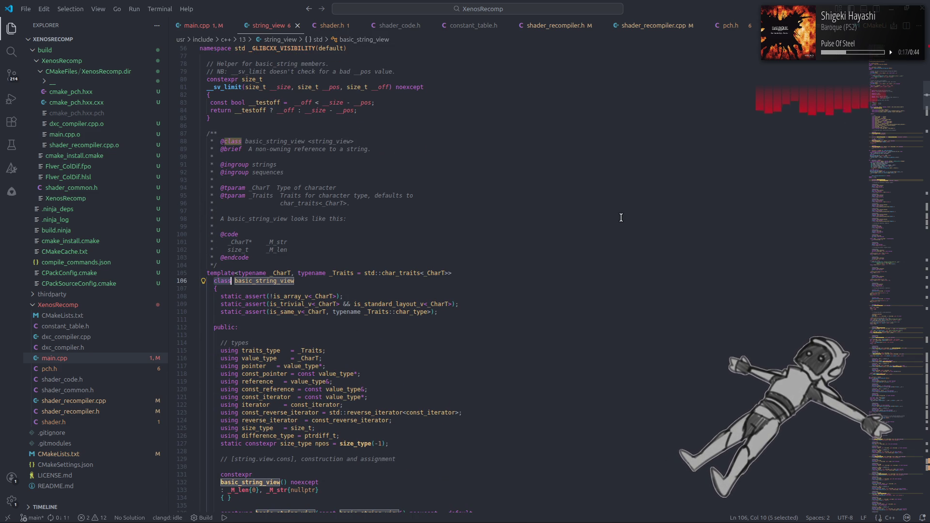
{"action": "scroll", "coordinate": [621, 218], "scroll_direction": "up", "scroll_amount": 15}
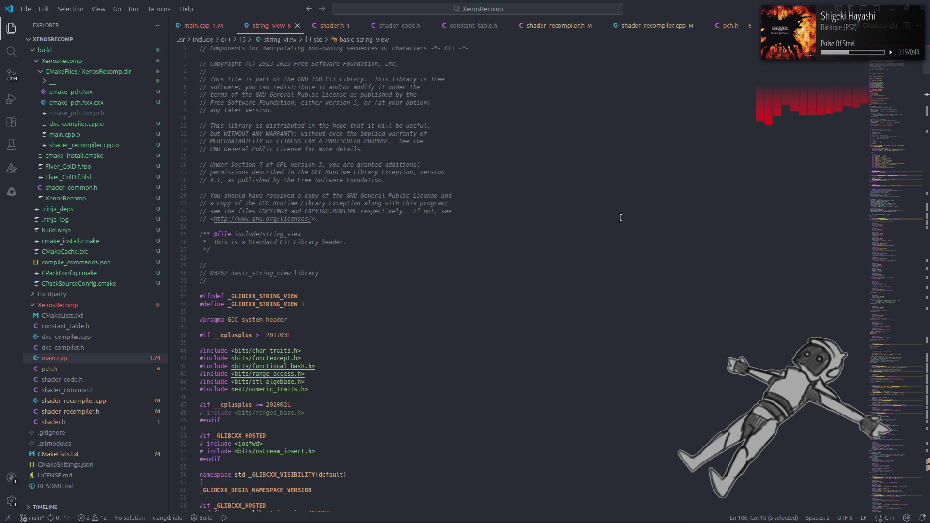
{"action": "scroll", "coordinate": [621, 217], "scroll_direction": "down", "scroll_amount": 6}
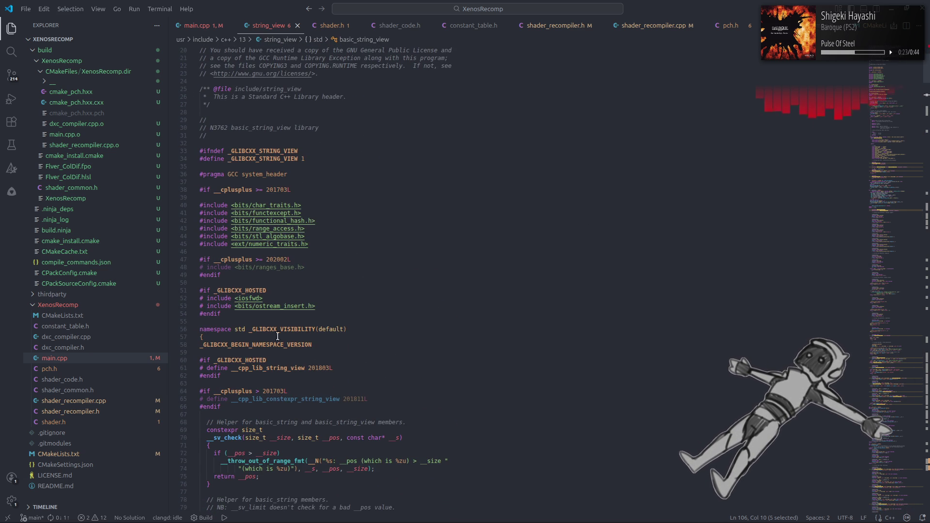
{"action": "mouse_move", "coordinate": [270, 344]}
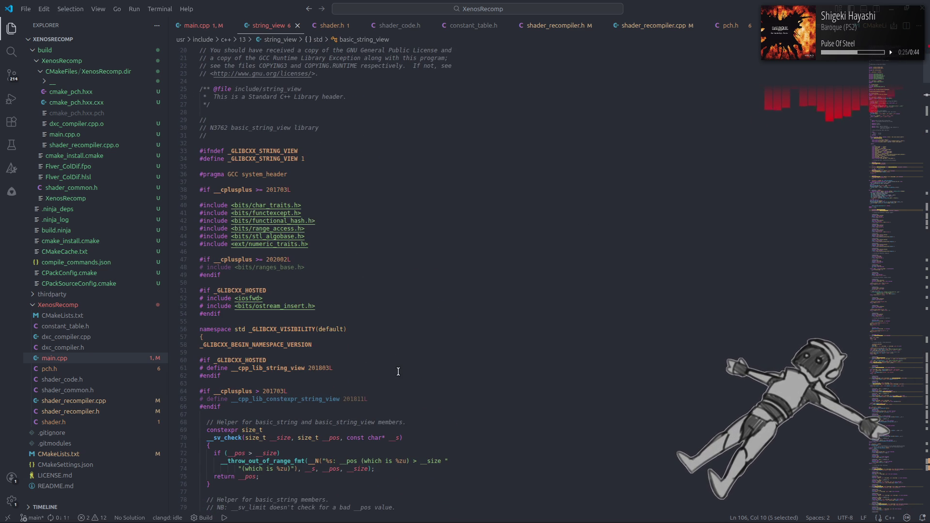
{"action": "scroll", "coordinate": [398, 371], "scroll_direction": "down", "scroll_amount": 5}
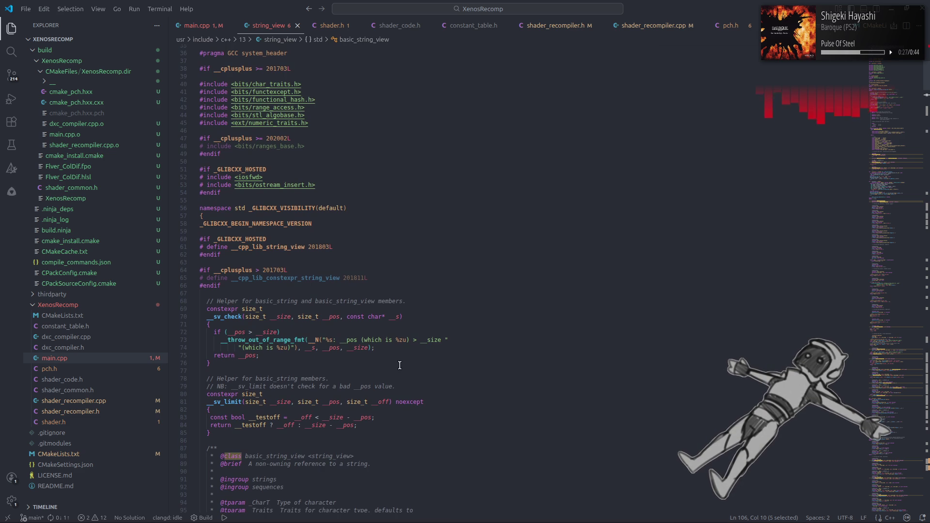
{"action": "scroll", "coordinate": [402, 363], "scroll_direction": "down", "scroll_amount": 12}
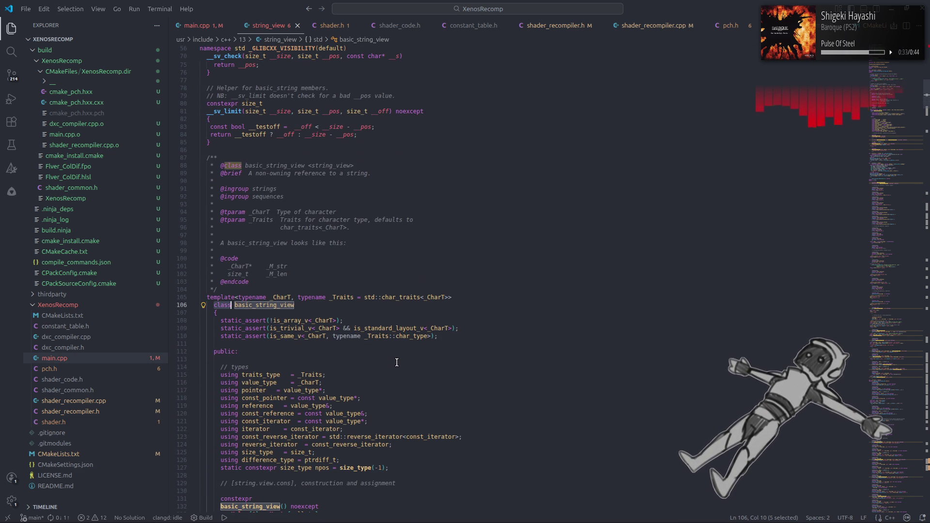
{"action": "scroll", "coordinate": [397, 362], "scroll_direction": "down", "scroll_amount": 6}
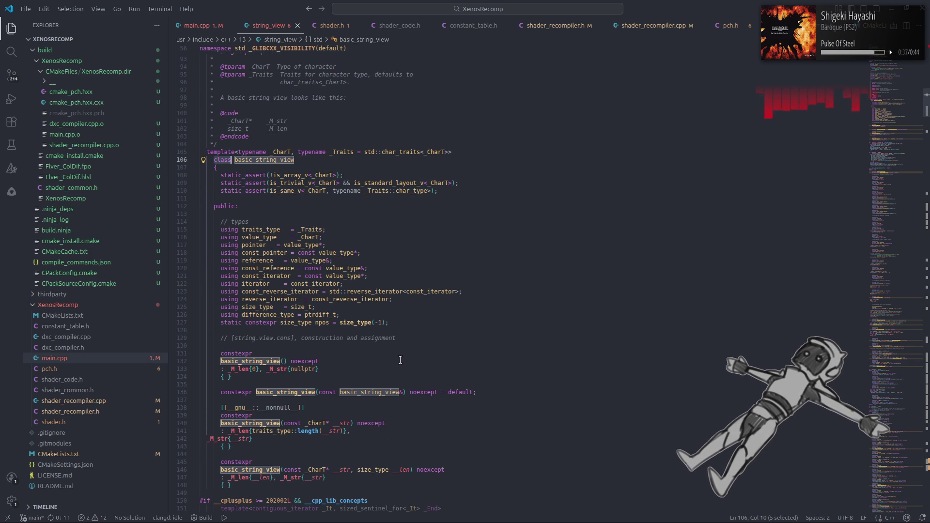
{"action": "scroll", "coordinate": [402, 354], "scroll_direction": "down", "scroll_amount": 5}
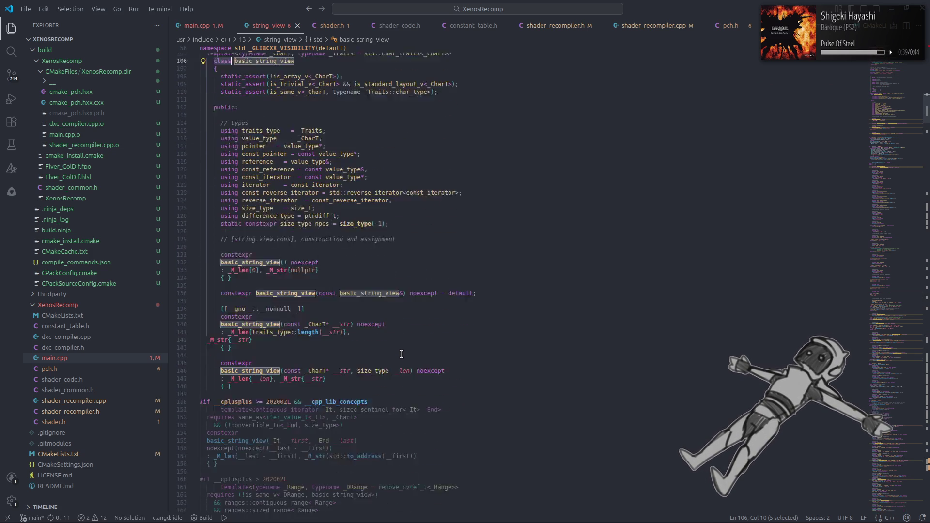
{"action": "scroll", "coordinate": [402, 354], "scroll_direction": "down", "scroll_amount": 6}
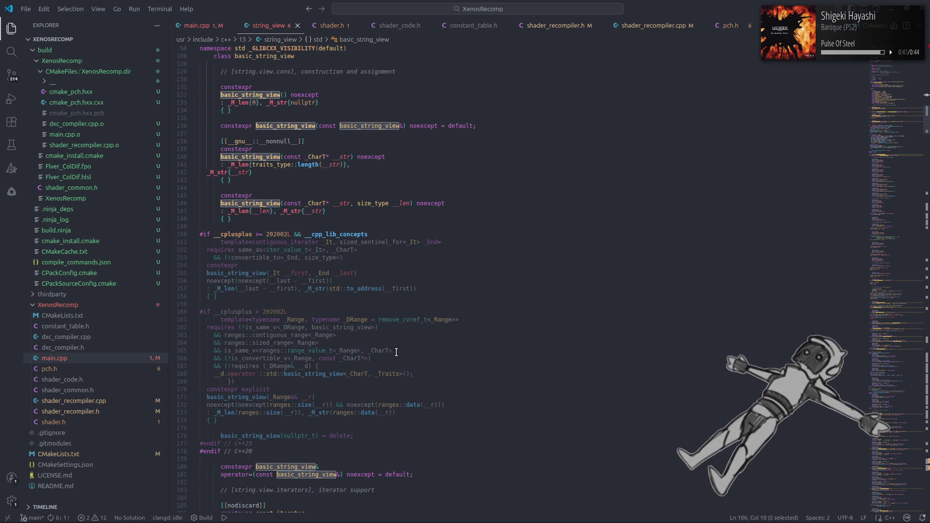
{"action": "scroll", "coordinate": [396, 352], "scroll_direction": "down", "scroll_amount": 15}
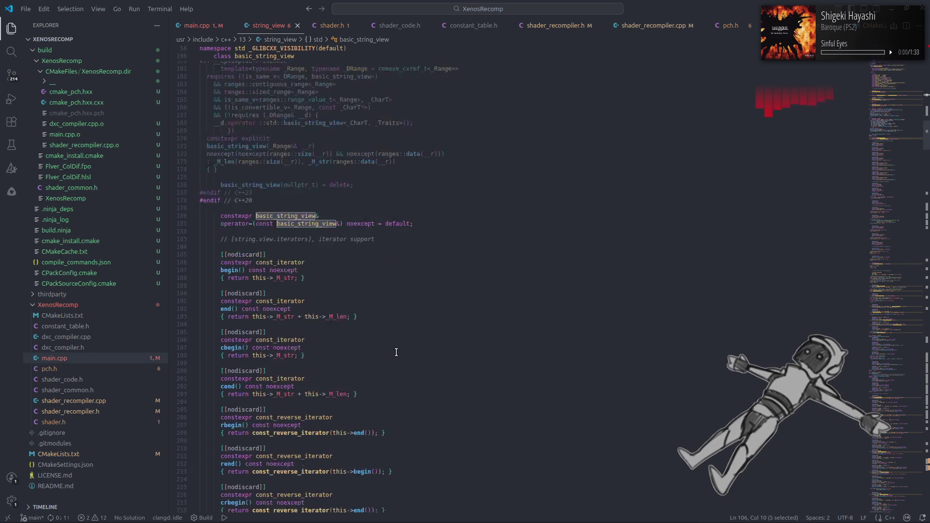
{"action": "scroll", "coordinate": [396, 352], "scroll_direction": "down", "scroll_amount": 8}
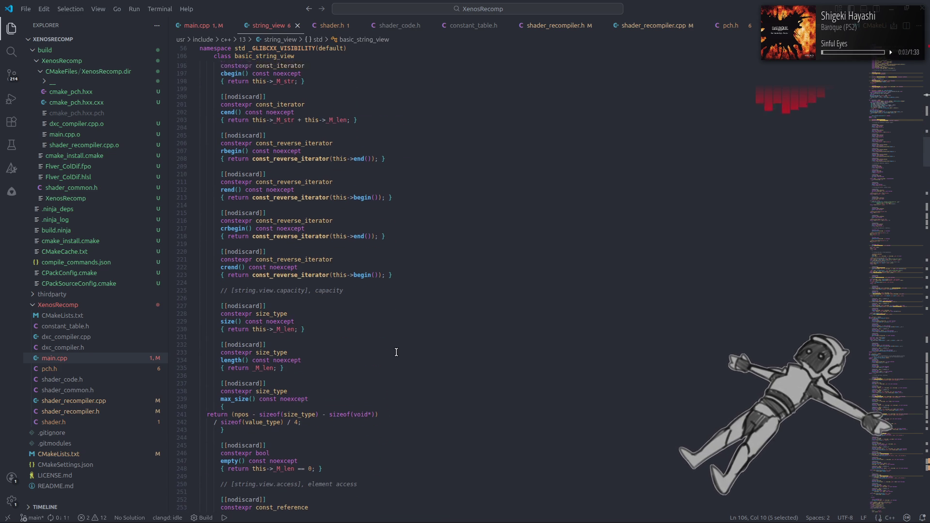
{"action": "scroll", "coordinate": [396, 352], "scroll_direction": "down", "scroll_amount": 10}
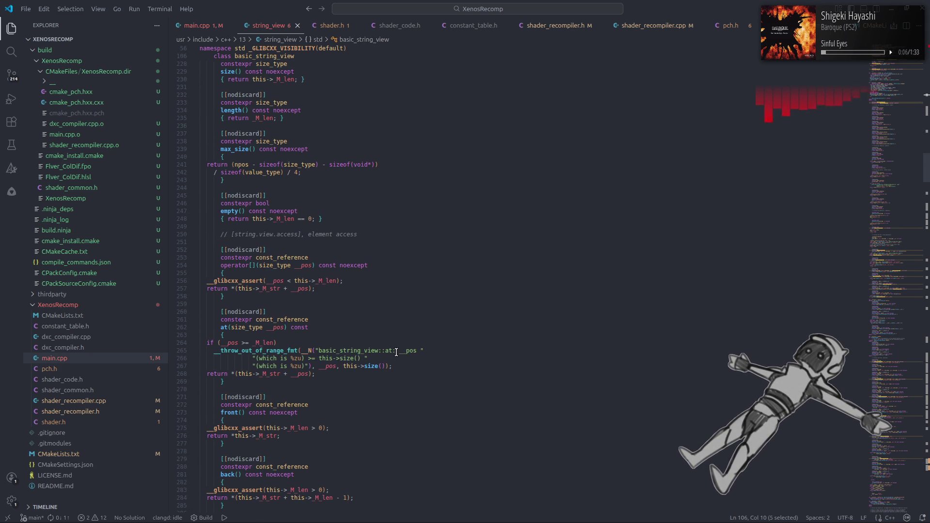
{"action": "scroll", "coordinate": [396, 352], "scroll_direction": "down", "scroll_amount": 13}
{"action": "scroll", "coordinate": [396, 352], "scroll_direction": "down", "scroll_amount": 11}
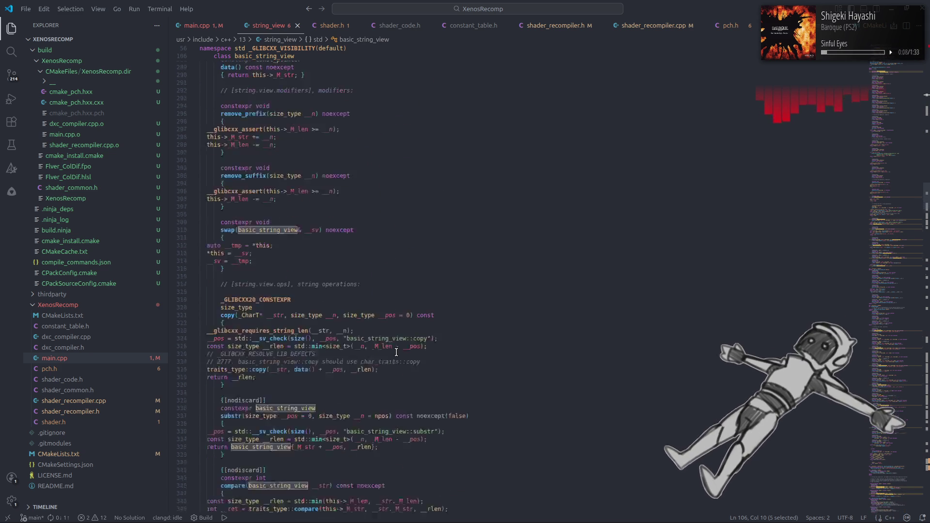
{"action": "scroll", "coordinate": [396, 353], "scroll_direction": "down", "scroll_amount": 20}
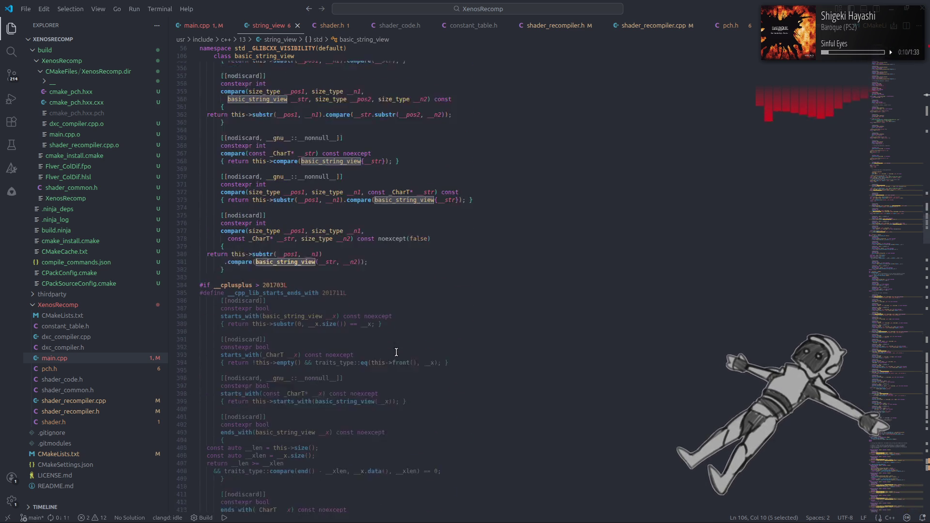
{"action": "scroll", "coordinate": [397, 352], "scroll_direction": "down", "scroll_amount": 20}
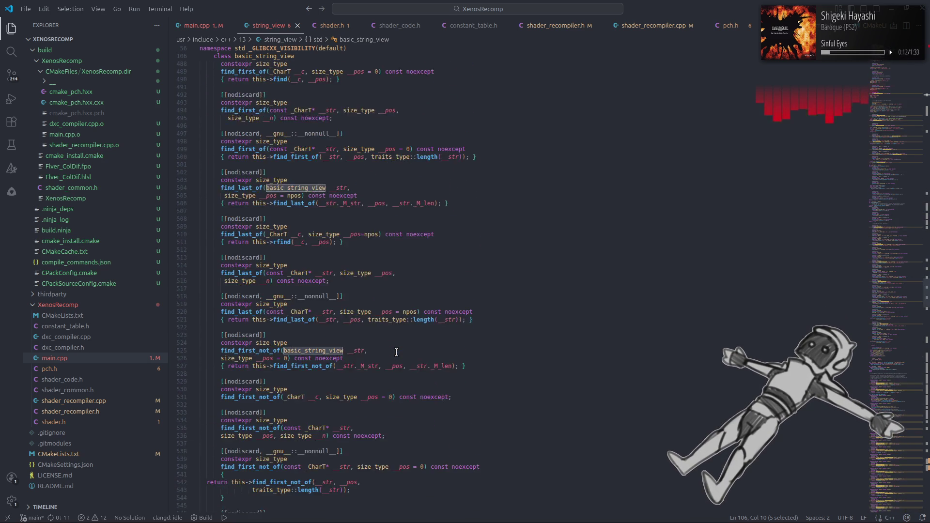
{"action": "scroll", "coordinate": [396, 352], "scroll_direction": "down", "scroll_amount": 18}
{"action": "scroll", "coordinate": [397, 352], "scroll_direction": "down", "scroll_amount": 20}
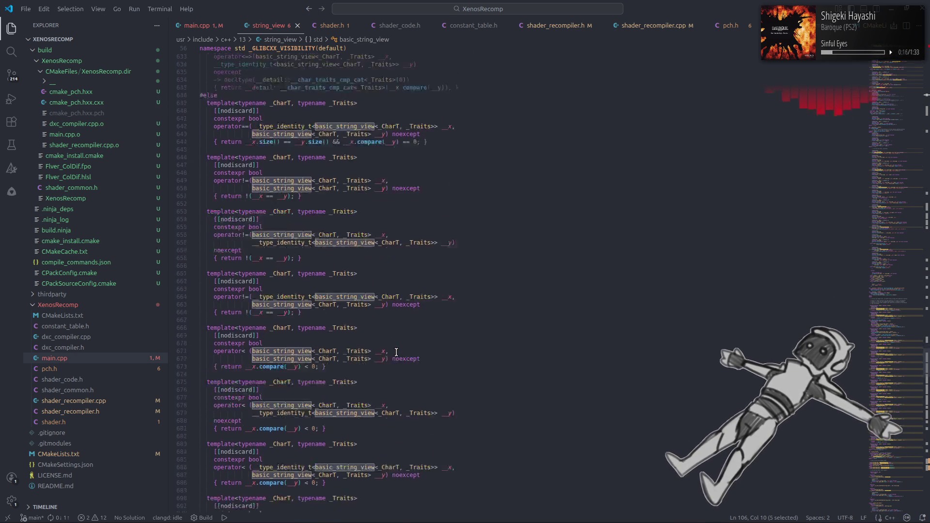
{"action": "scroll", "coordinate": [396, 352], "scroll_direction": "down", "scroll_amount": 17}
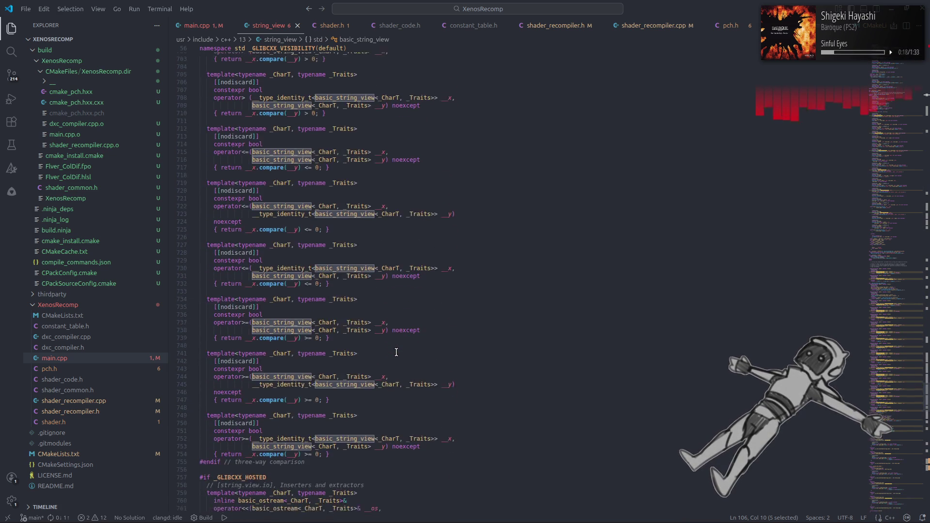
{"action": "scroll", "coordinate": [396, 352], "scroll_direction": "down", "scroll_amount": 10}
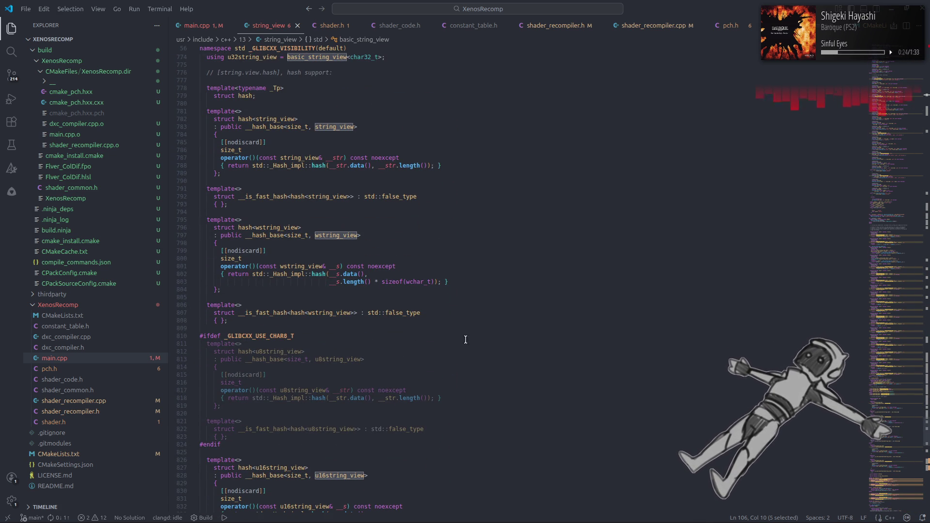
{"action": "scroll", "coordinate": [492, 345], "scroll_direction": "down", "scroll_amount": 8}
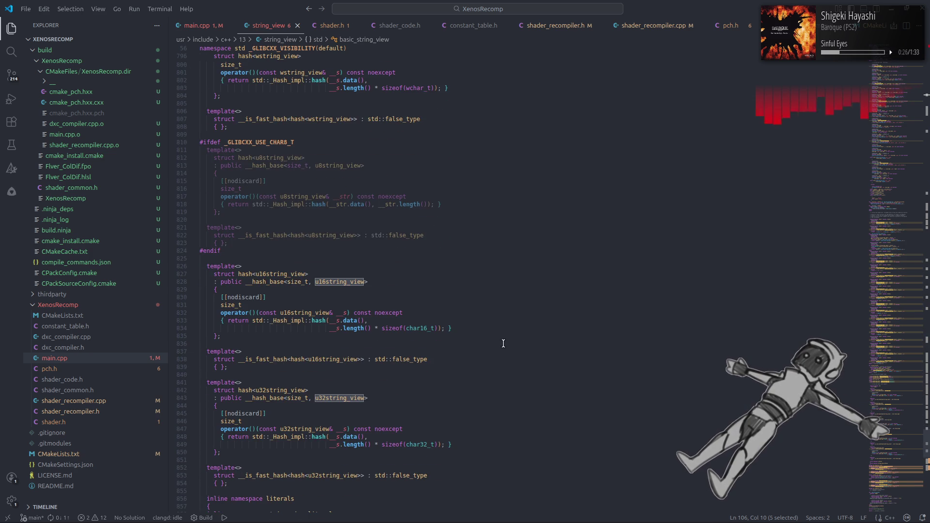
{"action": "scroll", "coordinate": [504, 341], "scroll_direction": "down", "scroll_amount": 7}
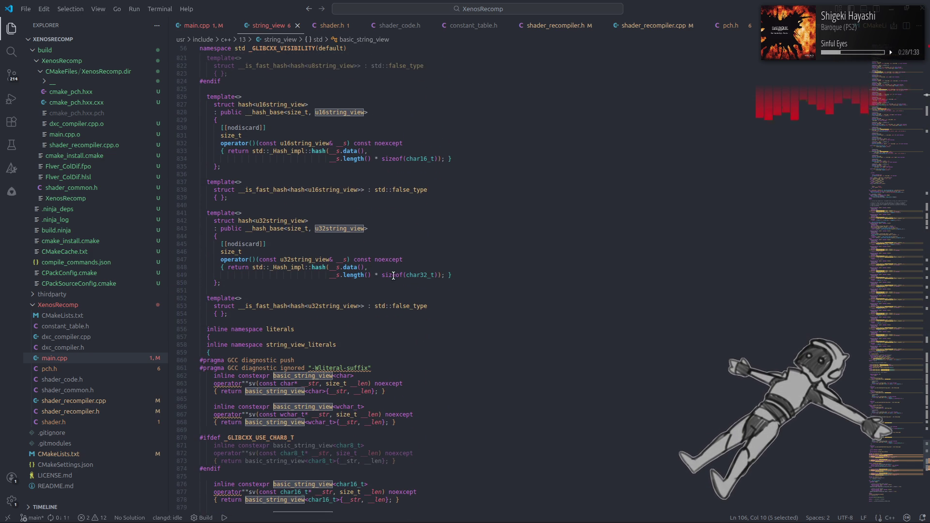
Finish skimming the header, close it, and put the caret on line 64 of main.cpp
{"action": "mouse_move", "coordinate": [338, 230]}
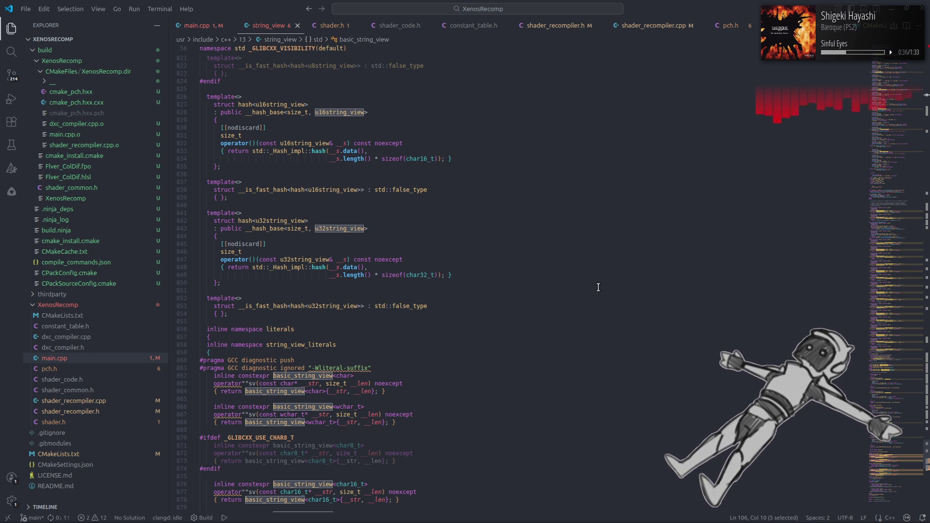
{"action": "scroll", "coordinate": [599, 288], "scroll_direction": "down", "scroll_amount": 1}
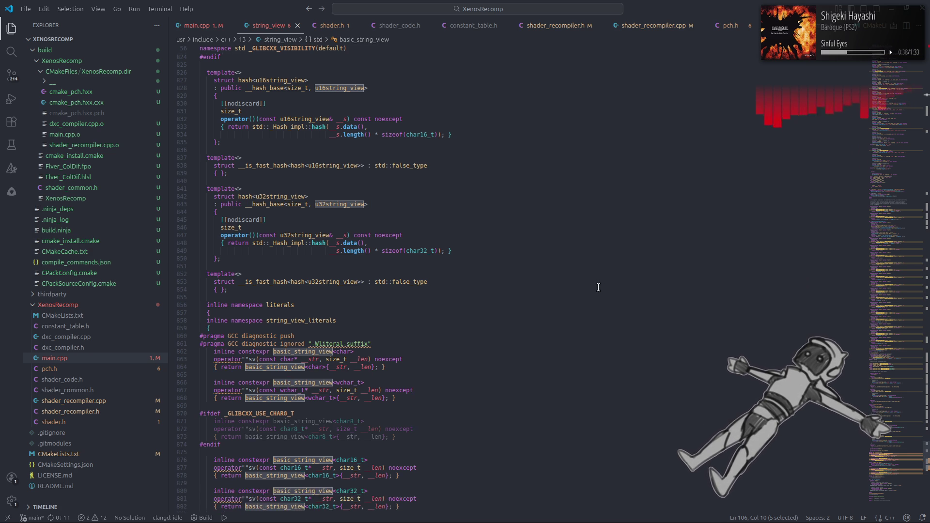
{"action": "scroll", "coordinate": [598, 287], "scroll_direction": "down", "scroll_amount": 14}
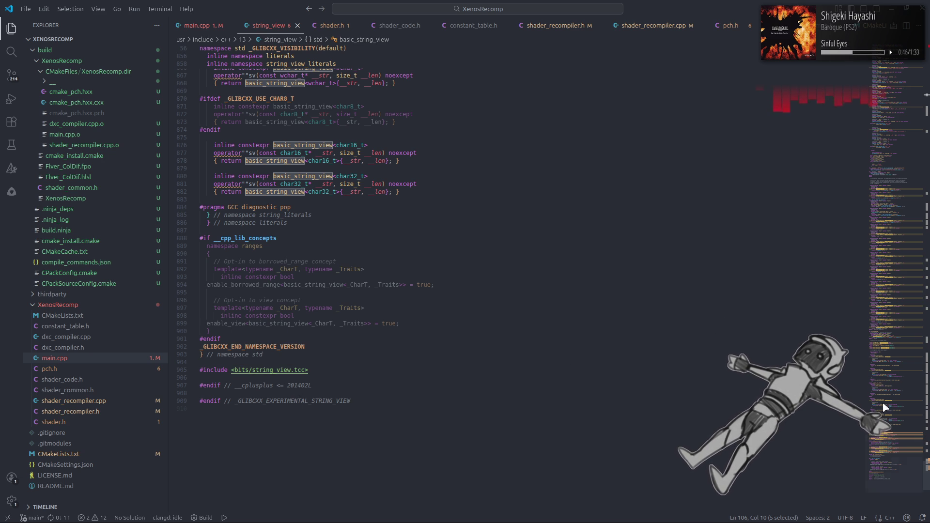
{"action": "scroll", "coordinate": [894, 455], "scroll_direction": "up", "scroll_amount": 20}
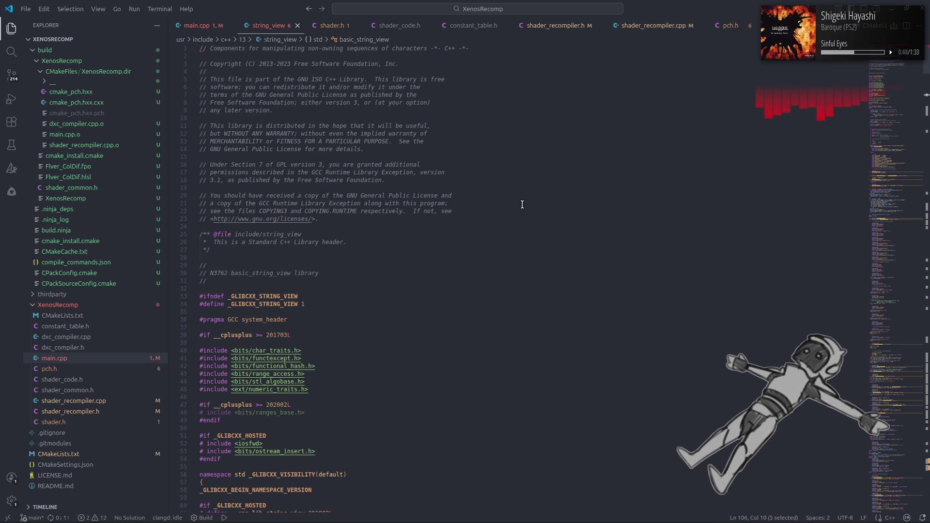
{"action": "scroll", "coordinate": [522, 204], "scroll_direction": "down", "scroll_amount": 5}
{"action": "scroll", "coordinate": [518, 203], "scroll_direction": "down", "scroll_amount": 5}
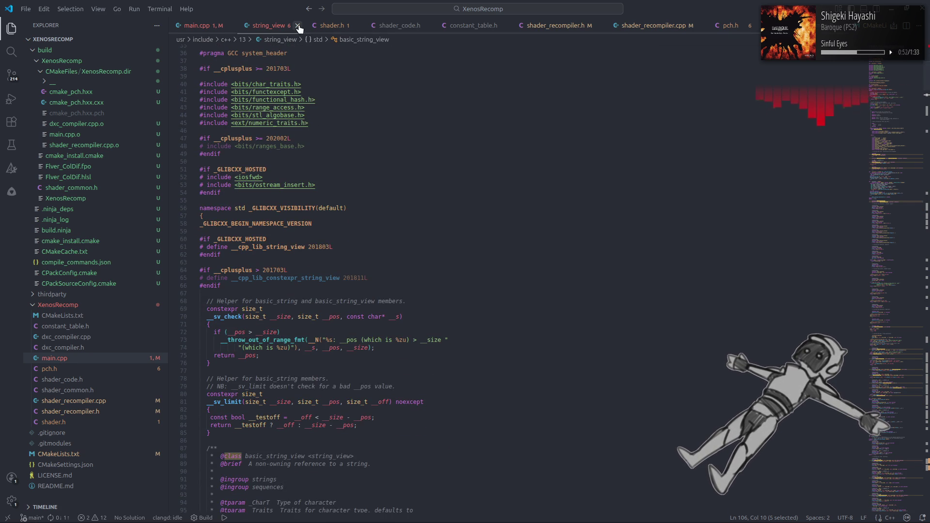
{"action": "left_click", "coordinate": [297, 26]}
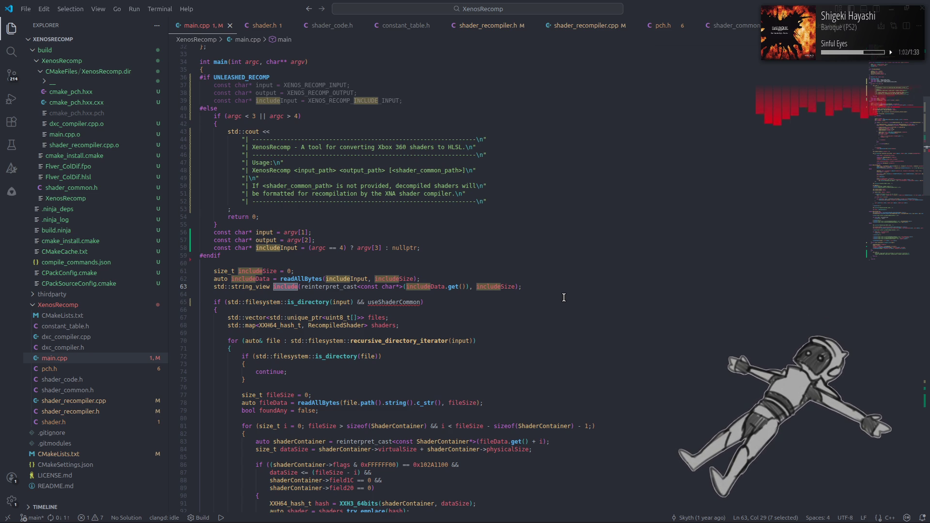
{"action": "left_click", "coordinate": [565, 297]}
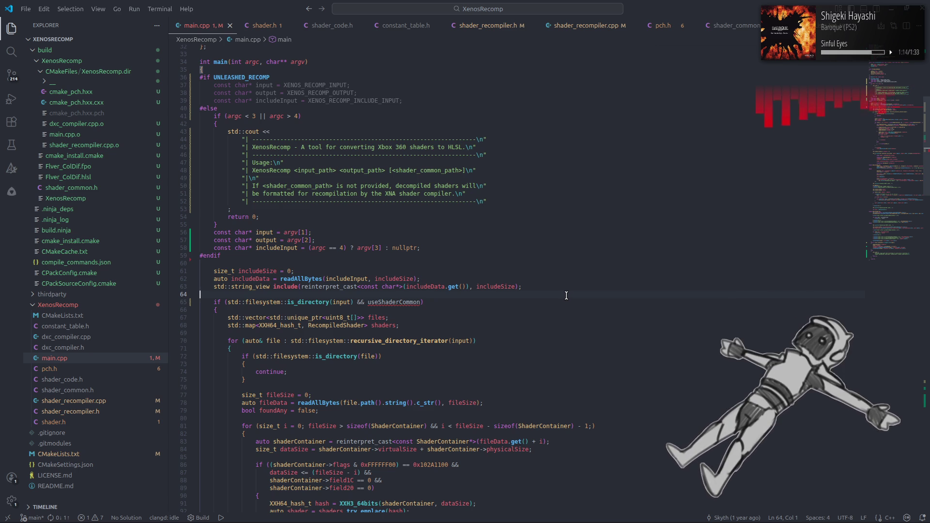
Duplicate the include string_view declaration on line 63 and comment out the original
{"action": "left_click_drag", "start_coordinate": [535, 287], "coordinate": [211, 286]}
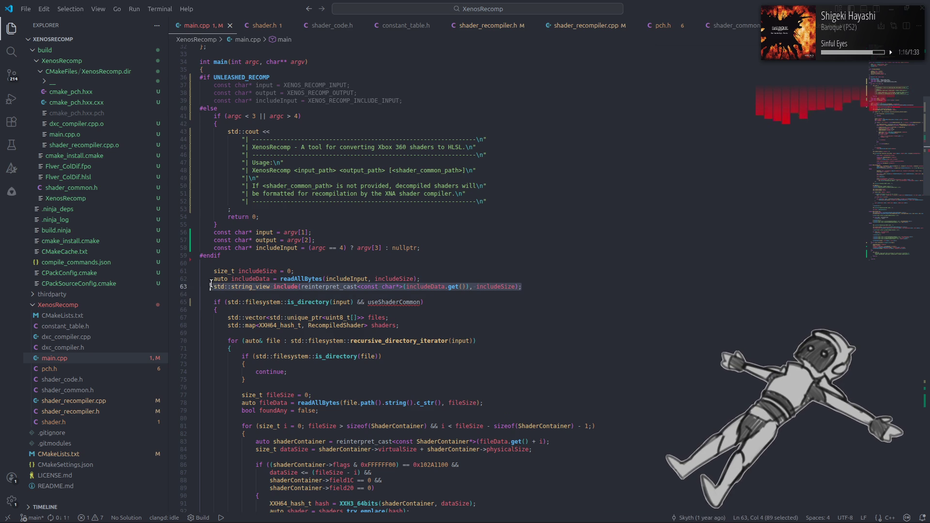
{"action": "left_click", "coordinate": [534, 288]}
{"action": "key", "text": "ctrl+c"}
{"action": "key", "text": "ctrl+v"}
{"action": "left_click", "coordinate": [211, 288]}
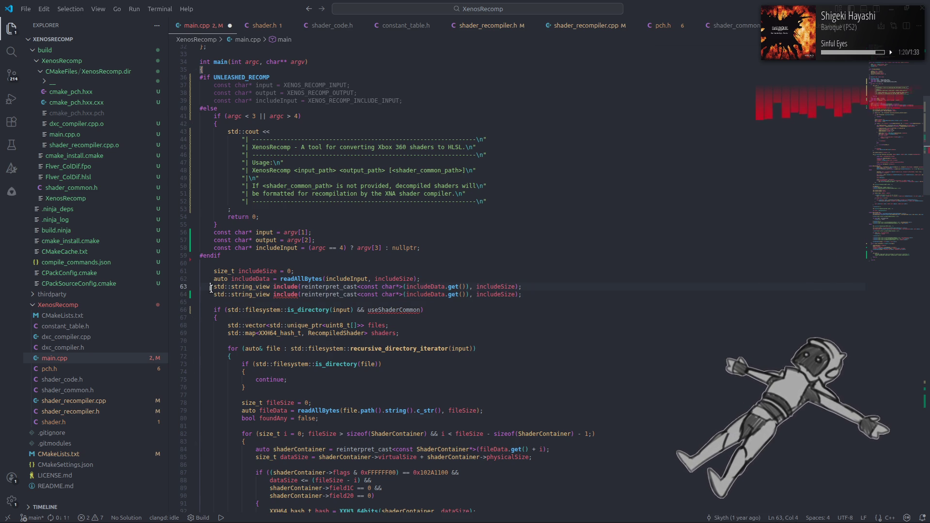
{"action": "key", "text": "ctrl+slash"}
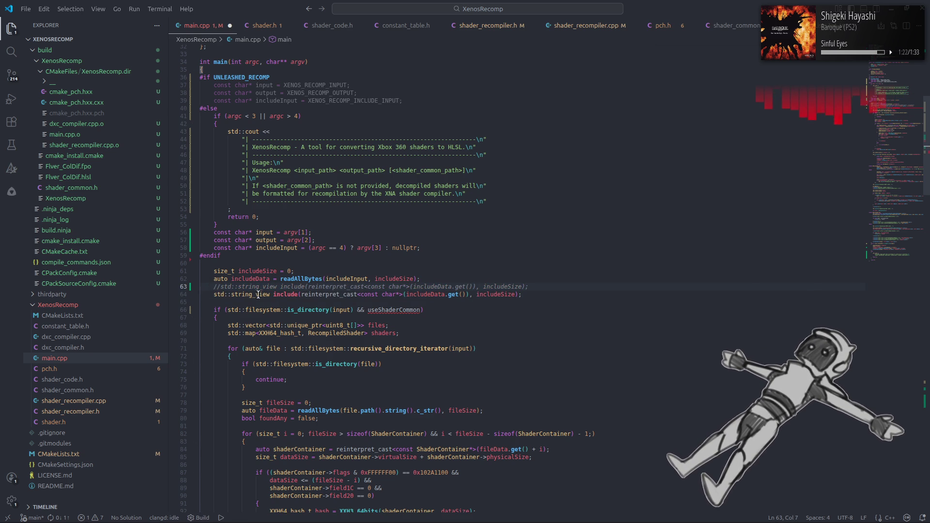
Insert '= std::string_view' after the name include on line 64
{"action": "mouse_move", "coordinate": [214, 294]}
{"action": "left_mouse_down"}
{"action": "mouse_move", "coordinate": [279, 294]}
{"action": "mouse_move", "coordinate": [270, 294]}
{"action": "left_mouse_up"}
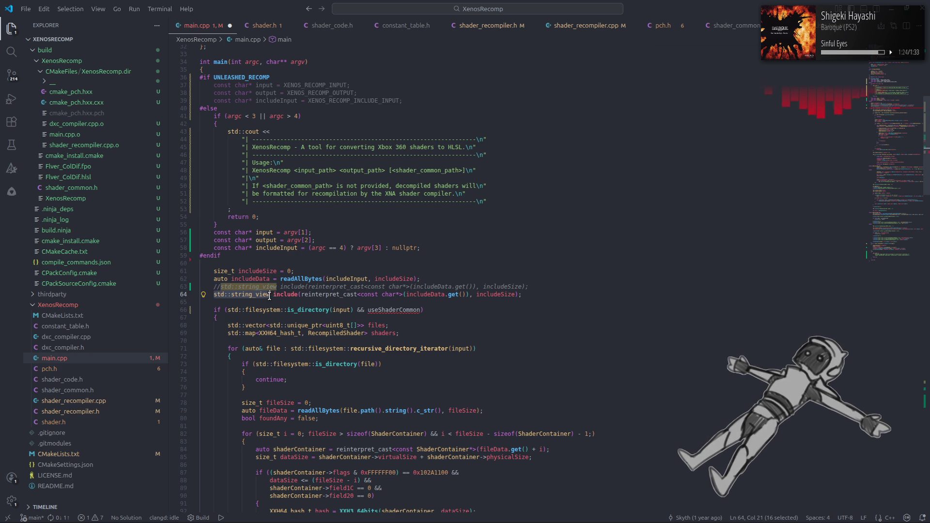
{"action": "key", "text": "ctrl+c"}
{"action": "left_click", "coordinate": [299, 294]}
{"action": "type", "text": "="}
{"action": "key", "text": "ctrl+v"}
{"action": "left_click", "coordinate": [364, 325]}
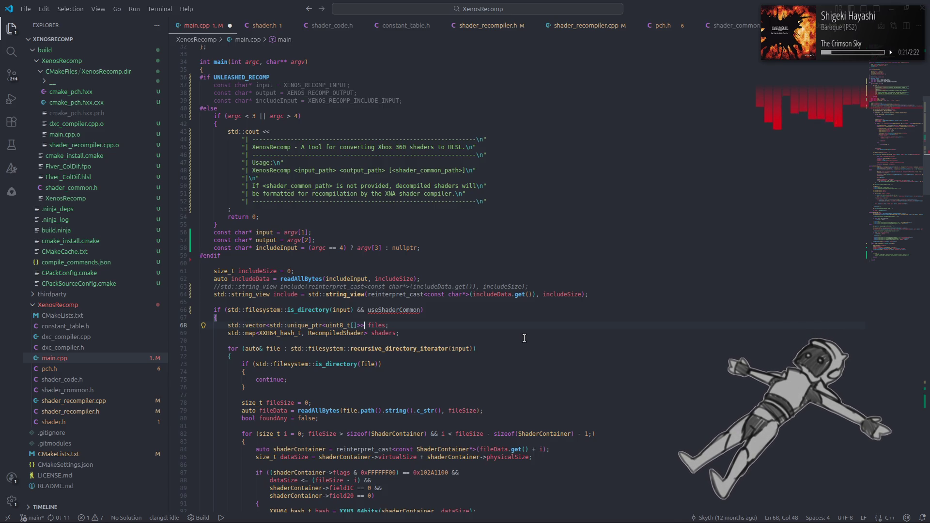
Delete the inserted std::string_view again, leaving 'include =' before the arguments
{"action": "left_click_drag", "start_coordinate": [308, 294], "coordinate": [365, 300]}
{"action": "left_click", "coordinate": [365, 300]}
{"action": "left_click", "coordinate": [211, 294]}
{"action": "left_click_drag", "start_coordinate": [211, 294], "coordinate": [359, 295]}
{"action": "left_click", "coordinate": [258, 294]}
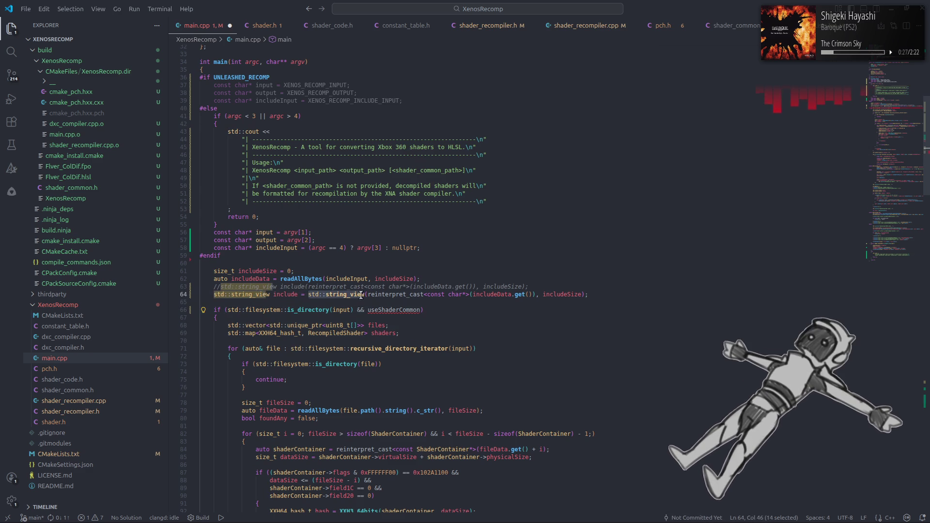
{"action": "left_click", "coordinate": [477, 341]}
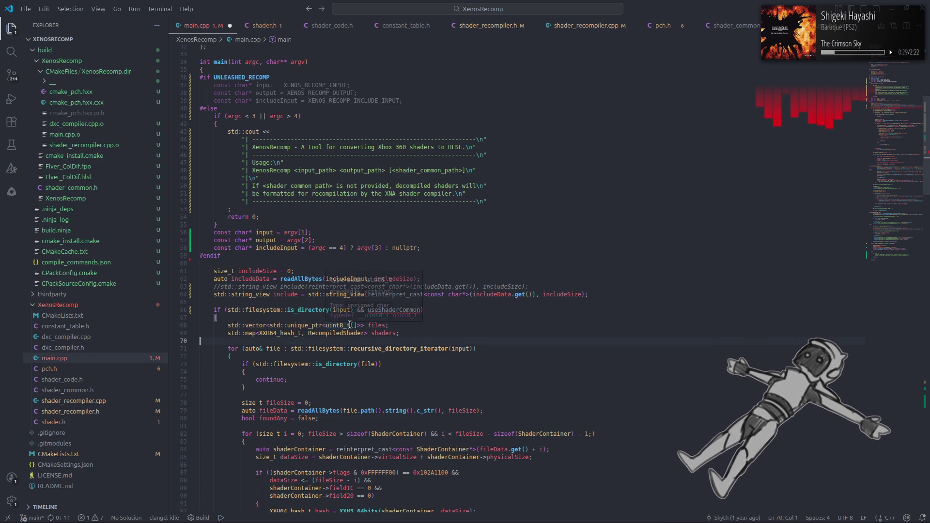
{"action": "left_click", "coordinate": [510, 334]}
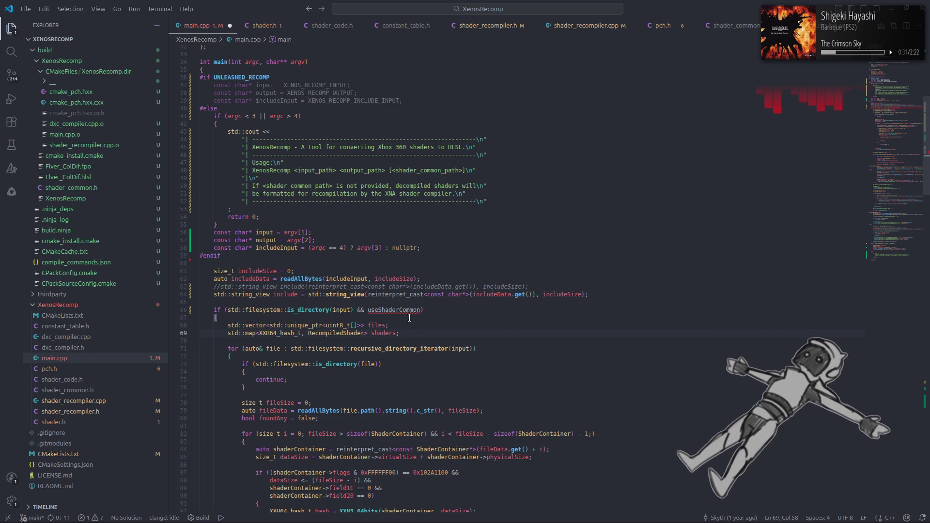
{"action": "left_click", "coordinate": [234, 348]}
{"action": "left_click_drag", "start_coordinate": [215, 295], "coordinate": [366, 296]}
{"action": "double_click", "coordinate": [313, 294]}
{"action": "key", "text": "BackSpace"}
Adjust the closing parenthesis after includeSize in the reinterpret_cast arguments on line 64
{"action": "left_click", "coordinate": [560, 323]}
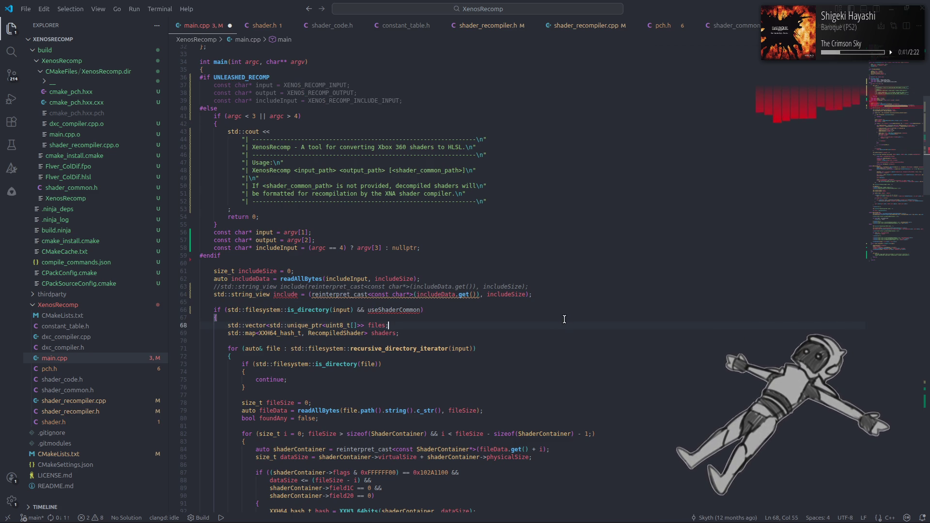
{"action": "left_click", "coordinate": [564, 318]}
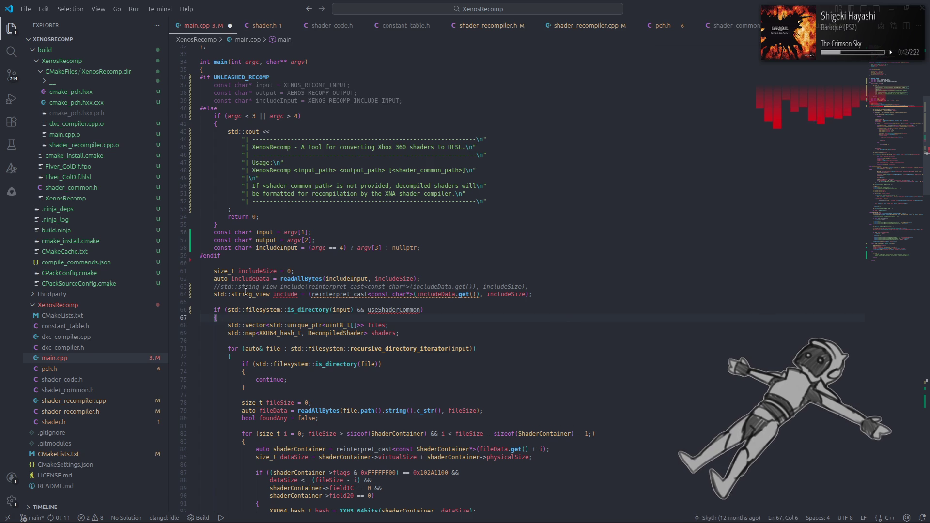
{"action": "left_click", "coordinate": [597, 307]}
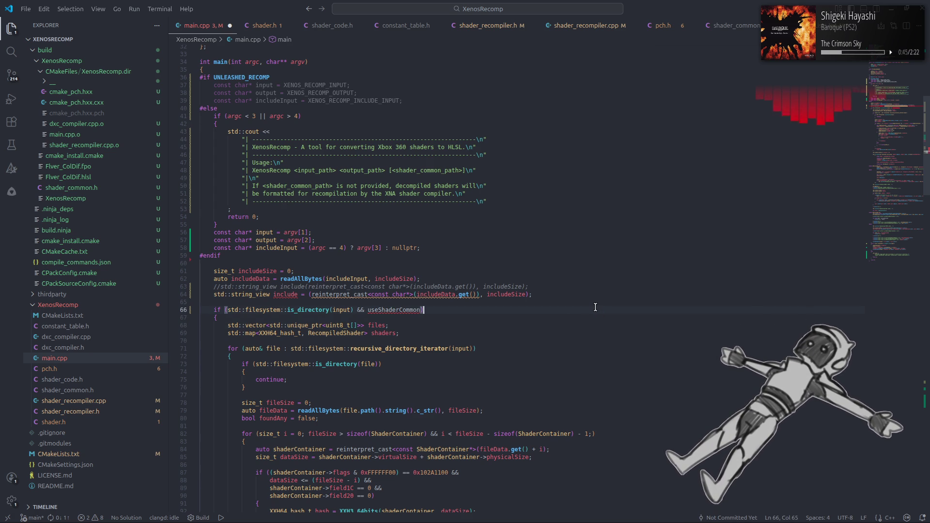
{"action": "left_click", "coordinate": [529, 295]}
{"action": "type", "text": ")"}
{"action": "type", "text": "<"}
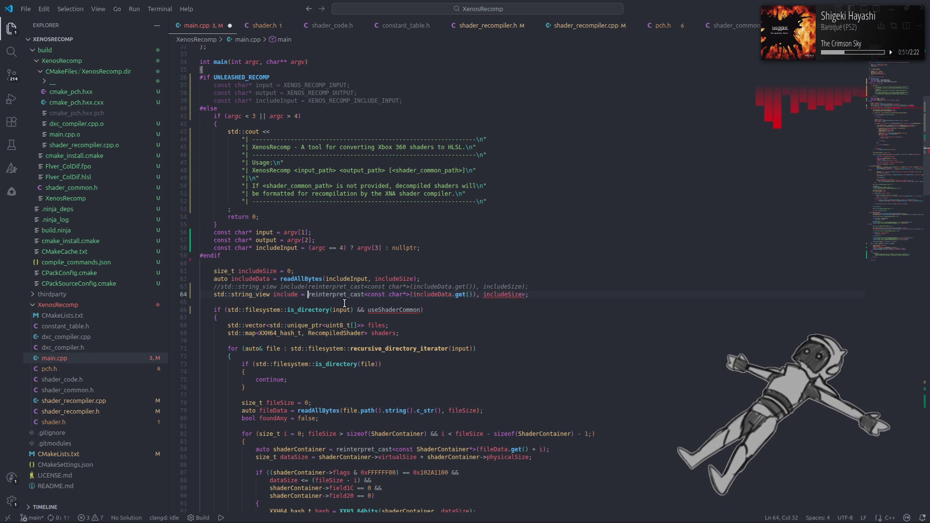
{"action": "left_click", "coordinate": [547, 338]}
{"action": "left_click_drag", "start_coordinate": [313, 294], "coordinate": [581, 294]}
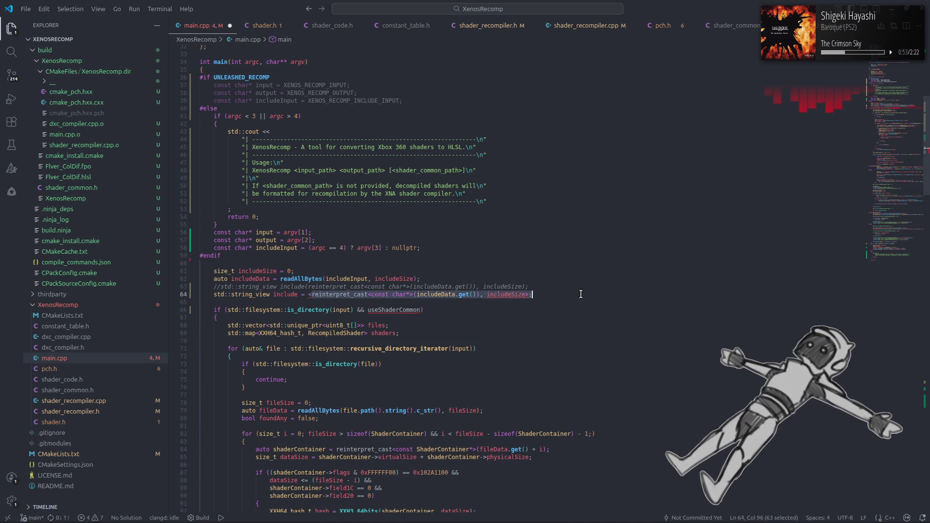
{"action": "left_click", "coordinate": [553, 332]}
{"action": "left_click", "coordinate": [531, 292]}
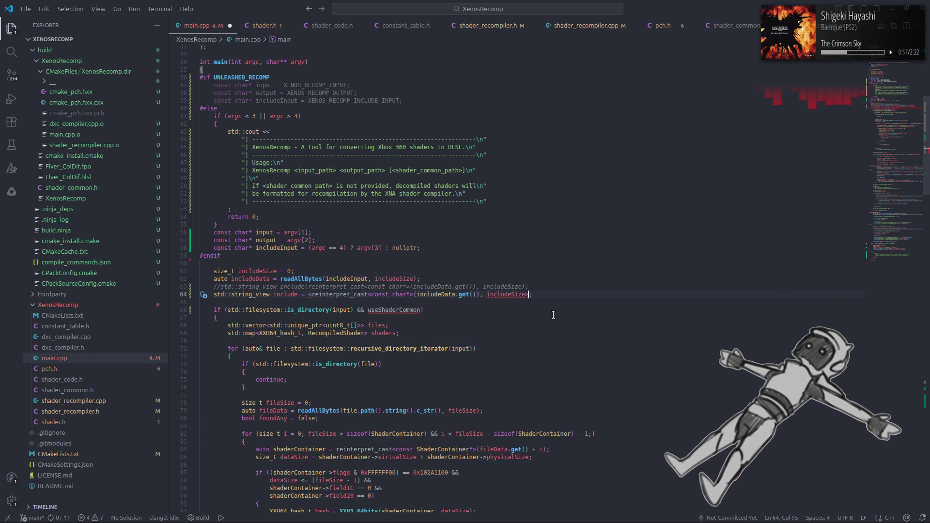
{"action": "type", "text": ")"}
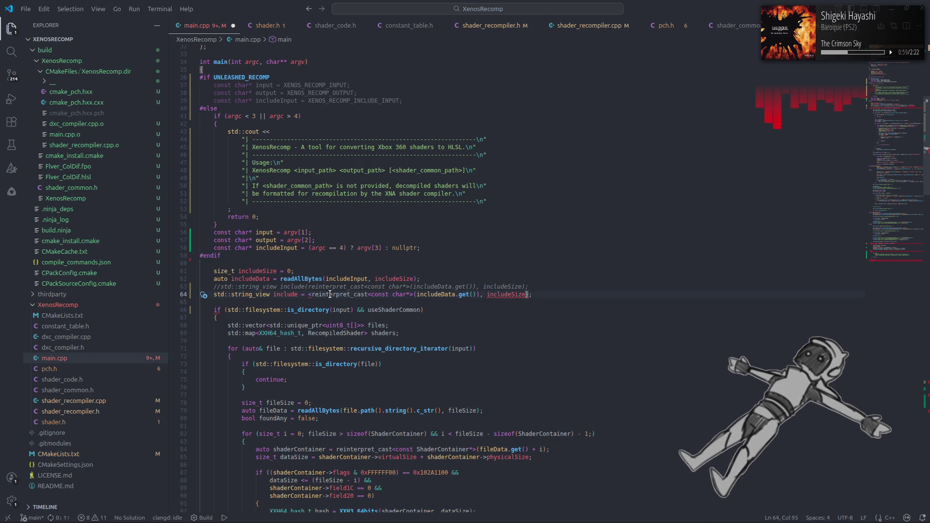
Wrap the arguments in braces so line 64 reads 'std::string_view include = {…, includeSize};'
{"action": "key", "text": "Delete"}
{"action": "type", "text": "{"}
{"action": "key", "text": "End"}
{"action": "key", "text": "Left"}
{"action": "key", "text": "BackSpace"}
{"action": "type", "text": "}"}
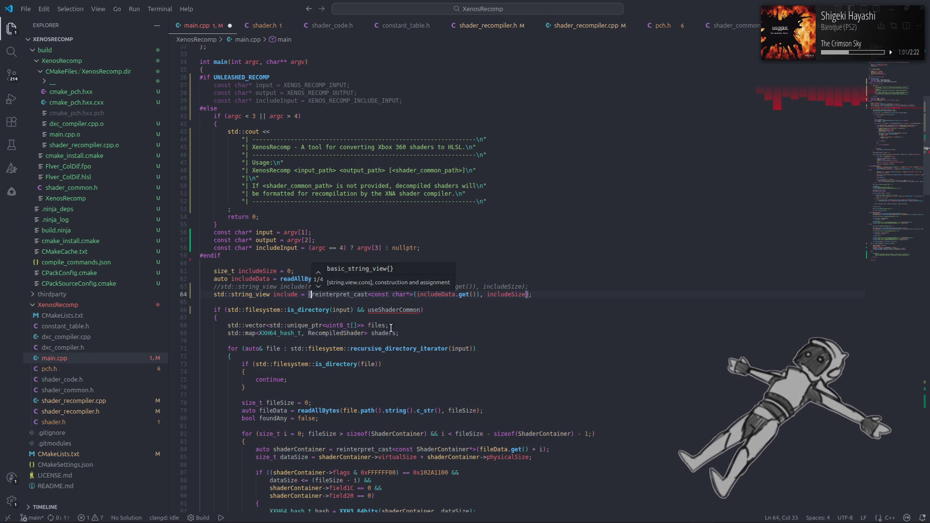
{"action": "left_click", "coordinate": [465, 334]}
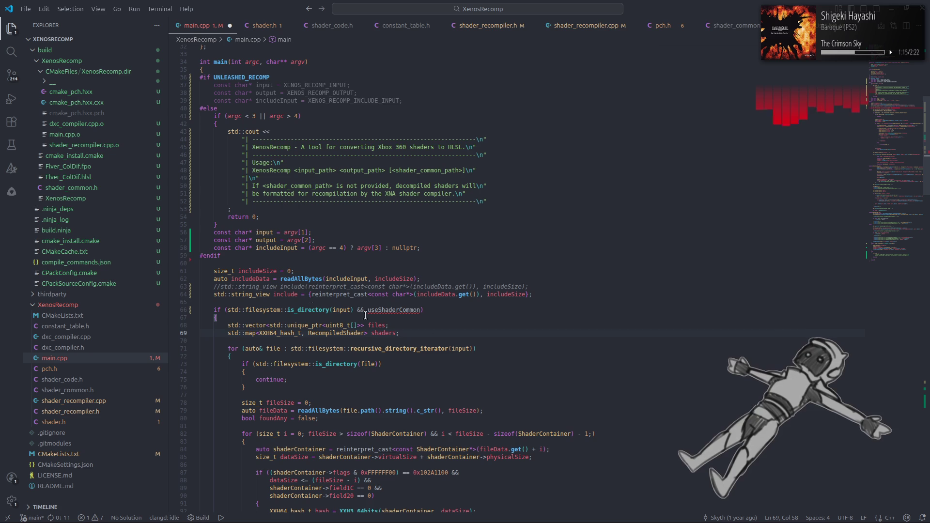
{"action": "left_click", "coordinate": [326, 302]}
{"action": "key", "text": "alt+Tab"}
{"action": "key", "text": "alt+Tab"}
{"action": "key", "text": "alt+Tab"}
{"action": "key", "text": "alt+Tab"}
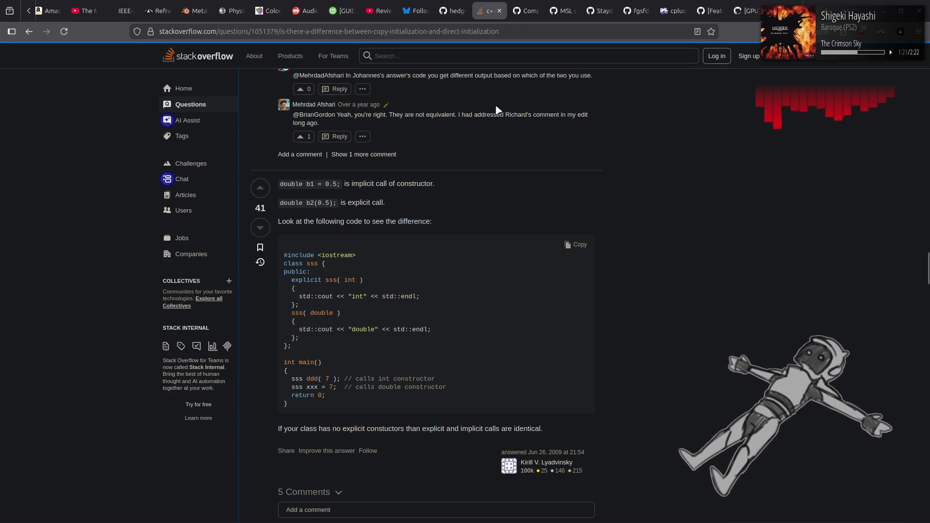
Reopen the std::basic_string_view reference page from history, then close the Google results tab
{"action": "left_click", "coordinate": [919, 32]}
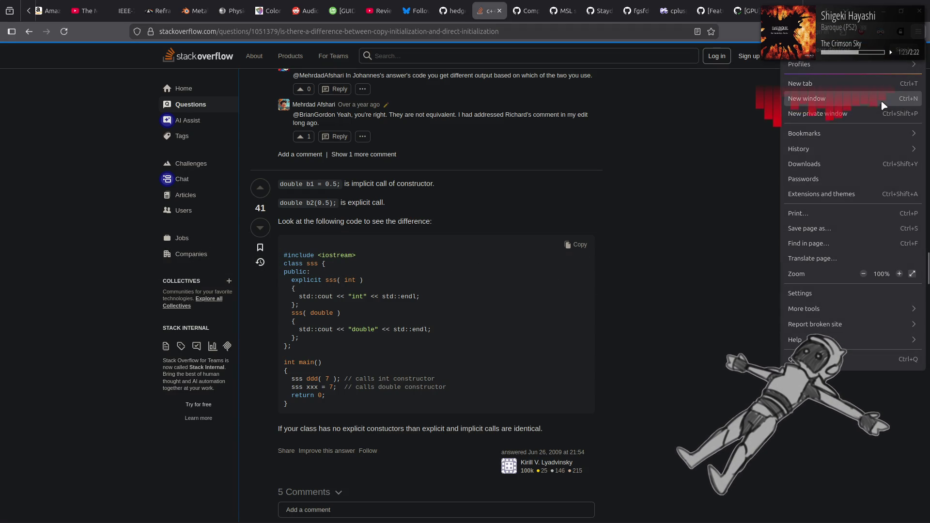
{"action": "left_click", "coordinate": [860, 152]}
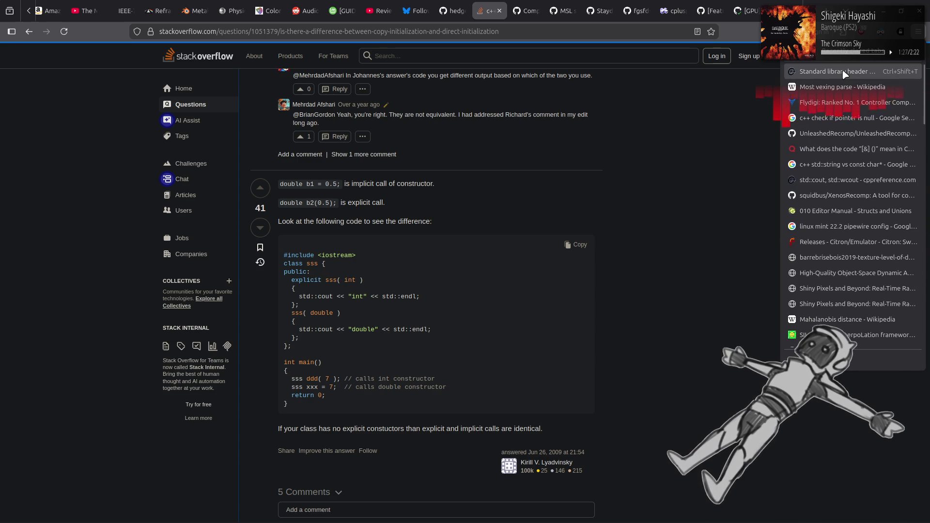
{"action": "left_click", "coordinate": [844, 74]}
{"action": "left_click", "coordinate": [489, 92]}
{"action": "key", "text": "alt+Left"}
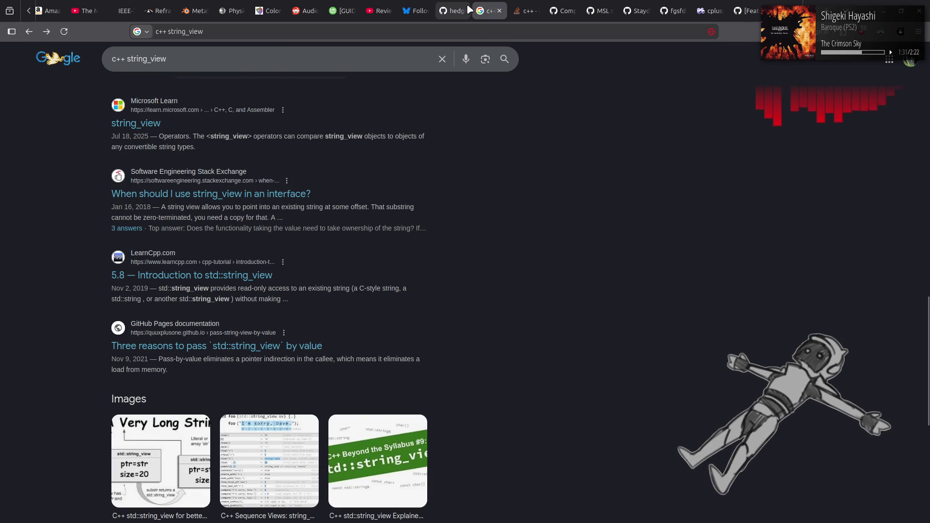
{"action": "key", "text": "ctrl+w"}
Go back to the Google results for 'c++ direct initialization'
{"action": "left_click", "coordinate": [918, 32]}
{"action": "left_click", "coordinate": [833, 147]}
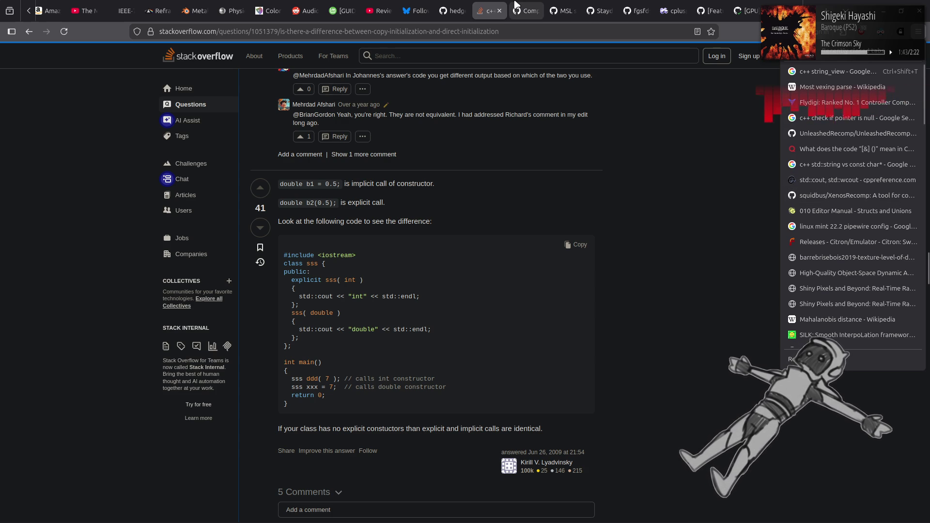
{"action": "left_click", "coordinate": [667, 121]}
{"action": "key", "text": "alt+Left"}
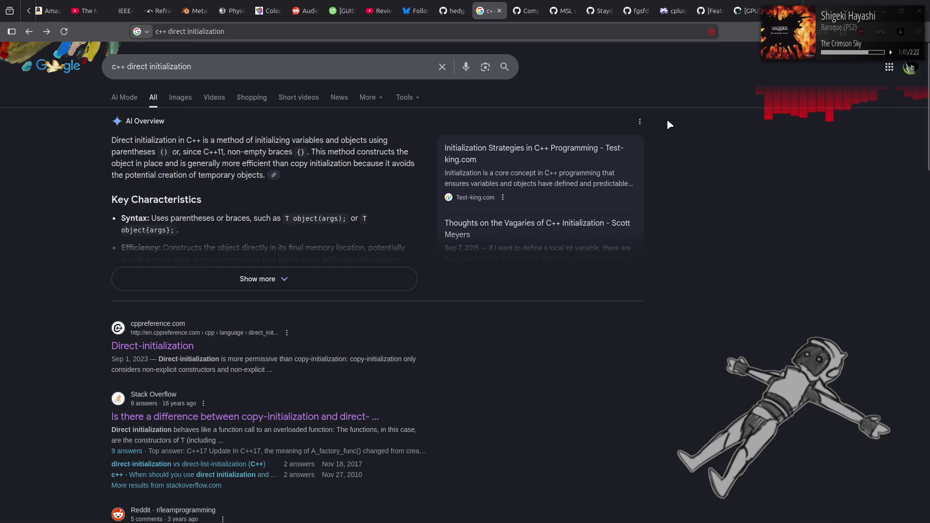
{"action": "key", "text": "alt+Left"}
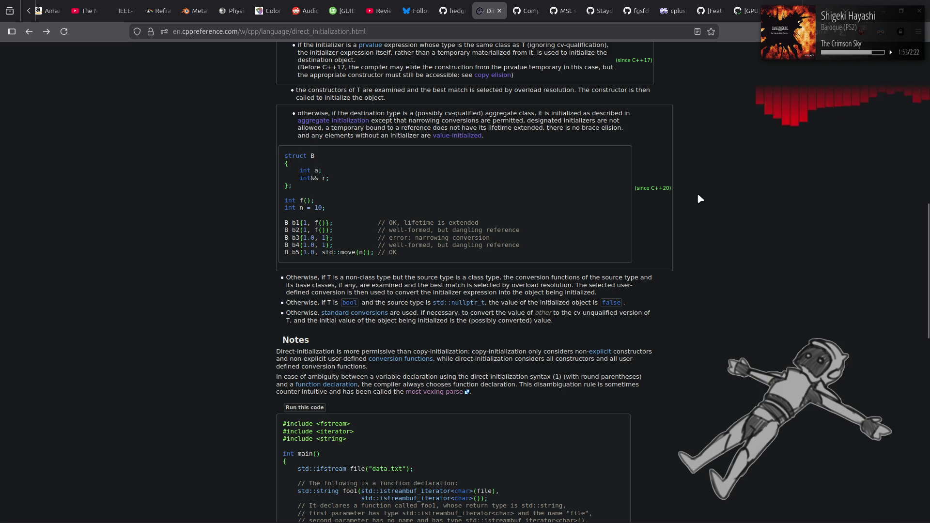
{"action": "key", "text": "Home"}
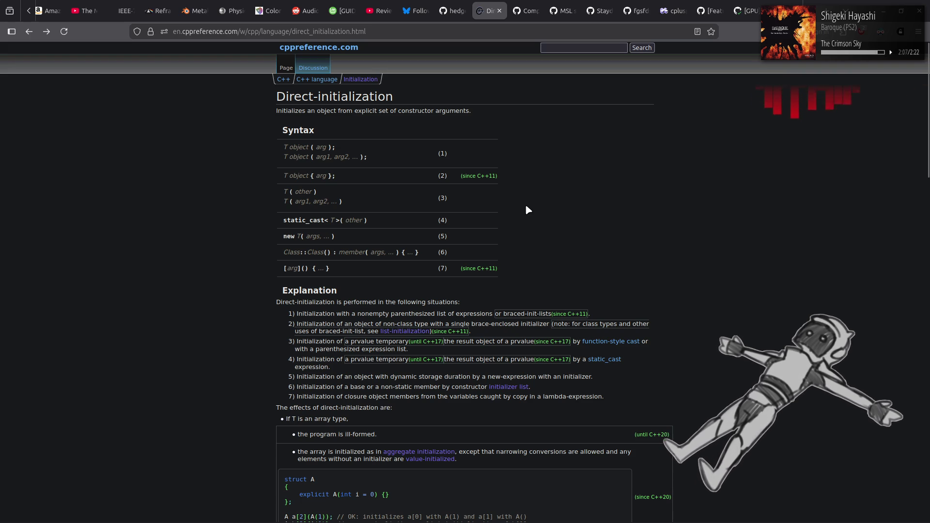
{"action": "left_click_drag", "start_coordinate": [282, 175], "coordinate": [440, 180]}
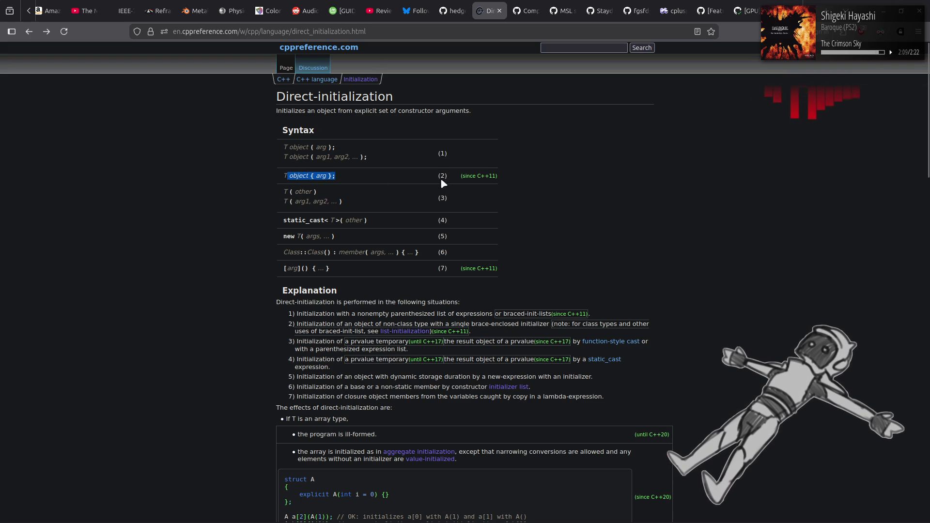
{"action": "left_click", "coordinate": [591, 197]}
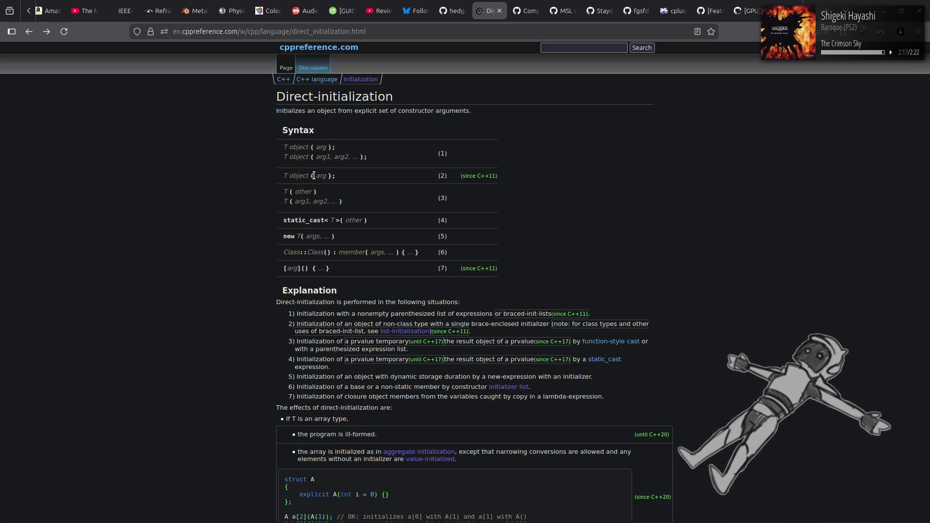
{"action": "left_click_drag", "start_coordinate": [333, 177], "coordinate": [270, 181]}
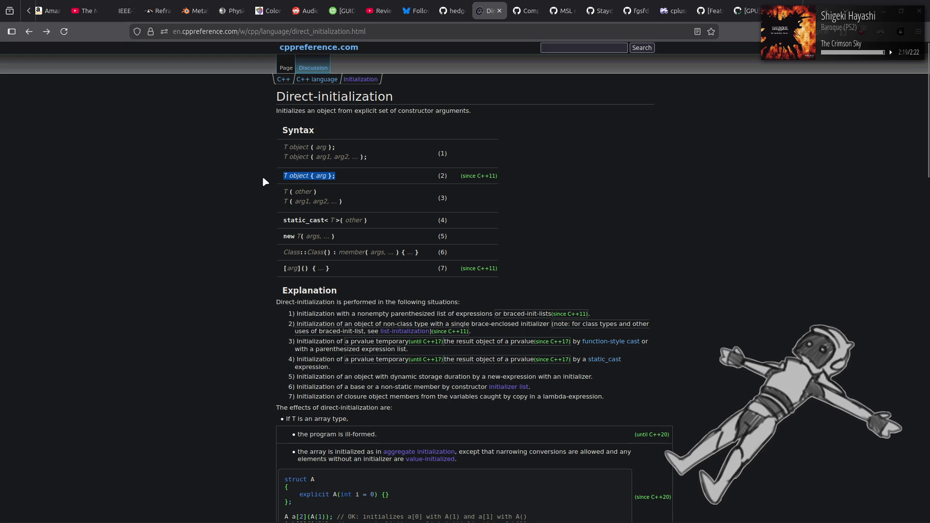
{"action": "left_click", "coordinate": [241, 209]}
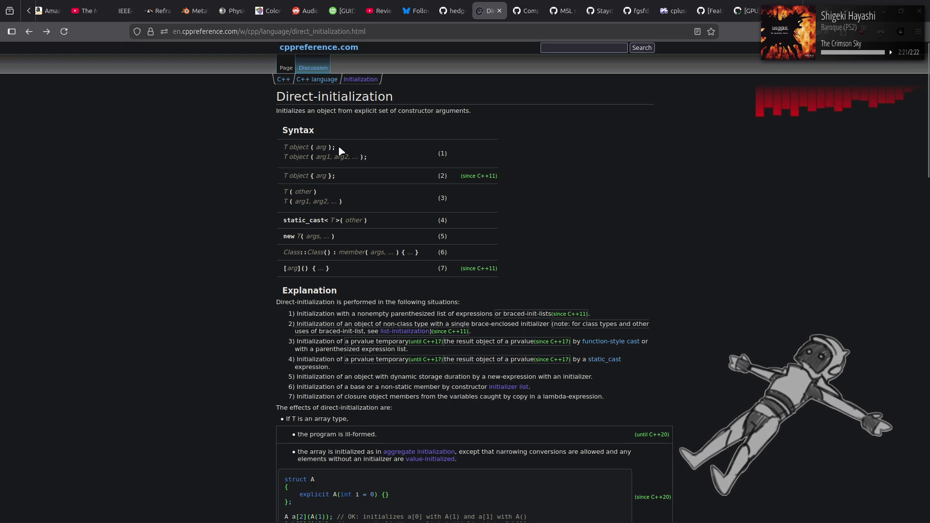
{"action": "mouse_move", "coordinate": [279, 147]}
{"action": "left_mouse_down"}
{"action": "mouse_move", "coordinate": [345, 149]}
{"action": "mouse_move", "coordinate": [284, 178]}
{"action": "left_mouse_up"}
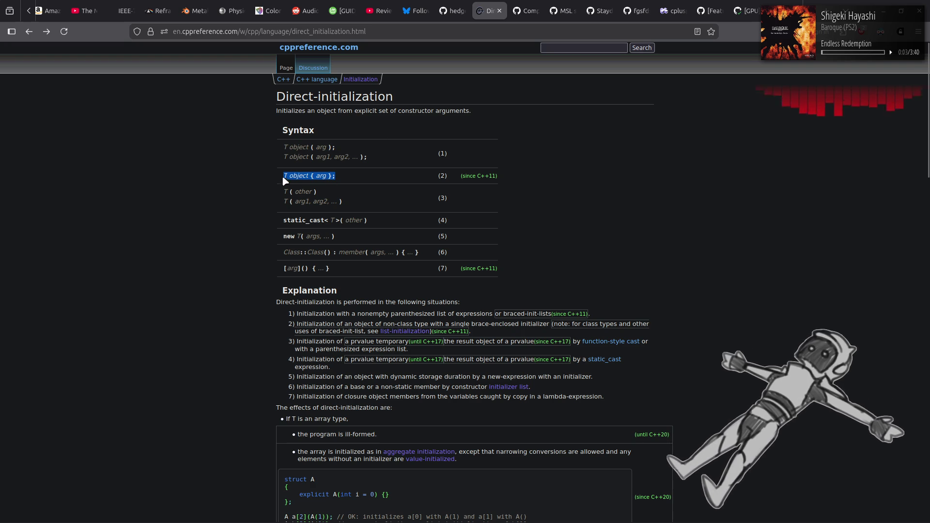
{"action": "left_click", "coordinate": [260, 189]}
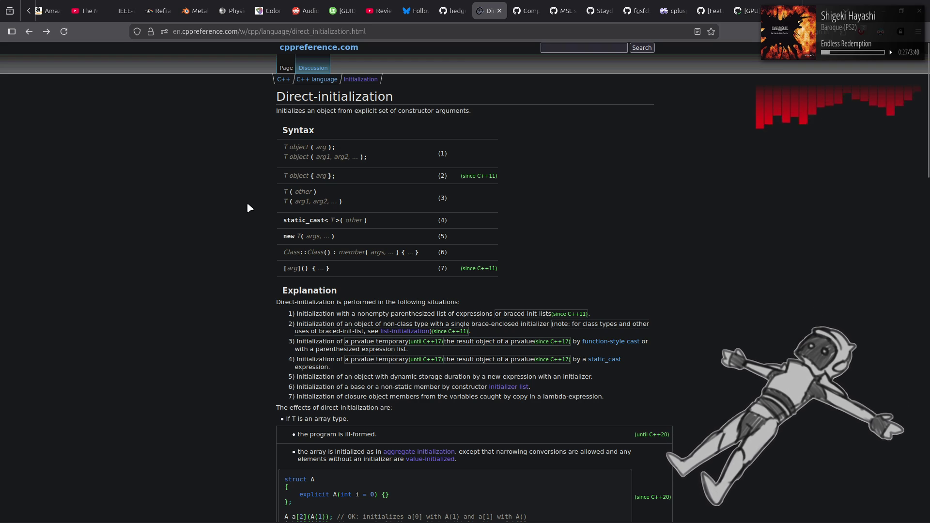
{"action": "scroll", "coordinate": [247, 206], "scroll_direction": "down", "scroll_amount": 5}
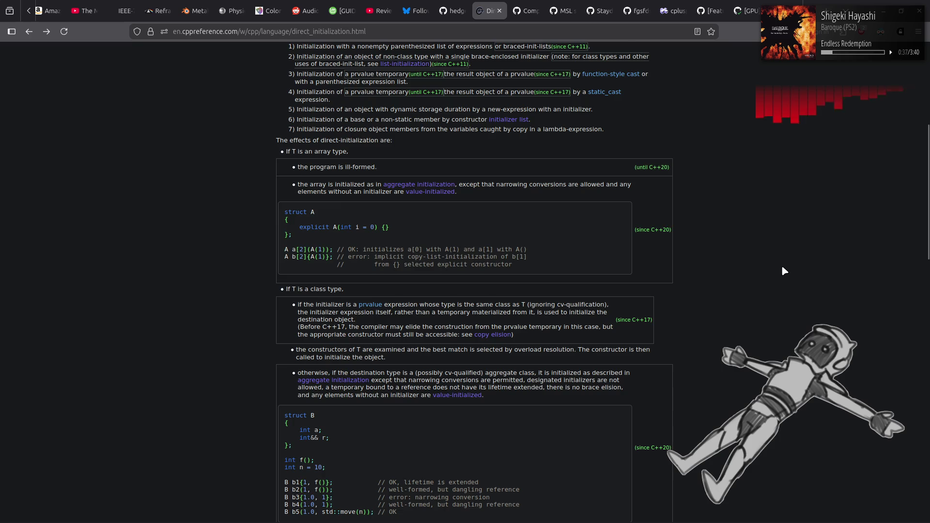
{"action": "scroll", "coordinate": [781, 269], "scroll_direction": "up", "scroll_amount": 5}
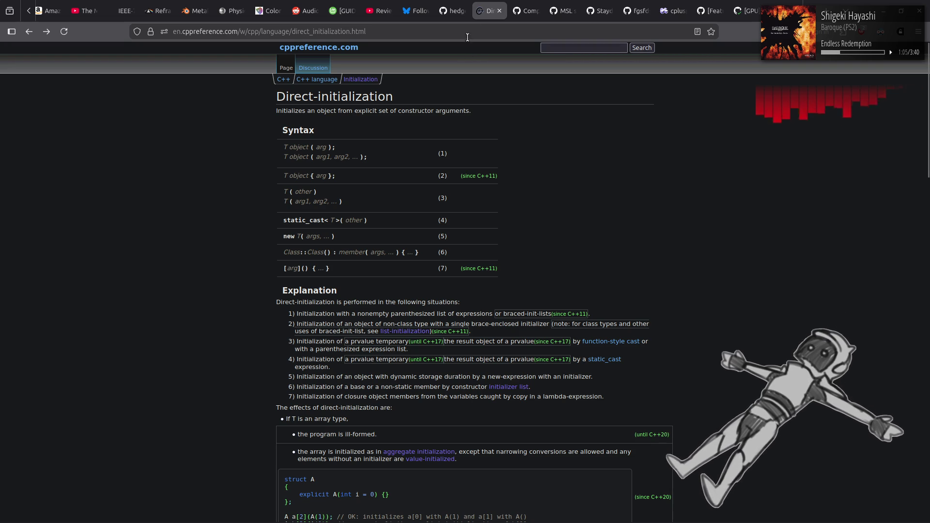
Search Google for 'ObsCure PS2 game' in a new tab
{"action": "right_click", "coordinate": [483, 12]}
{"action": "left_click", "coordinate": [484, 16]}
{"action": "type", "text": "O"}
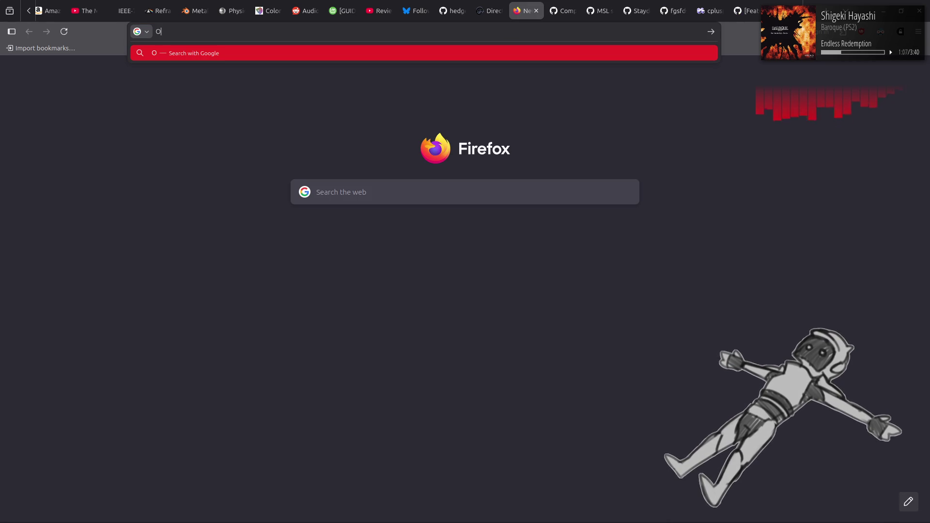
{"action": "type", "text": "bsCure"}
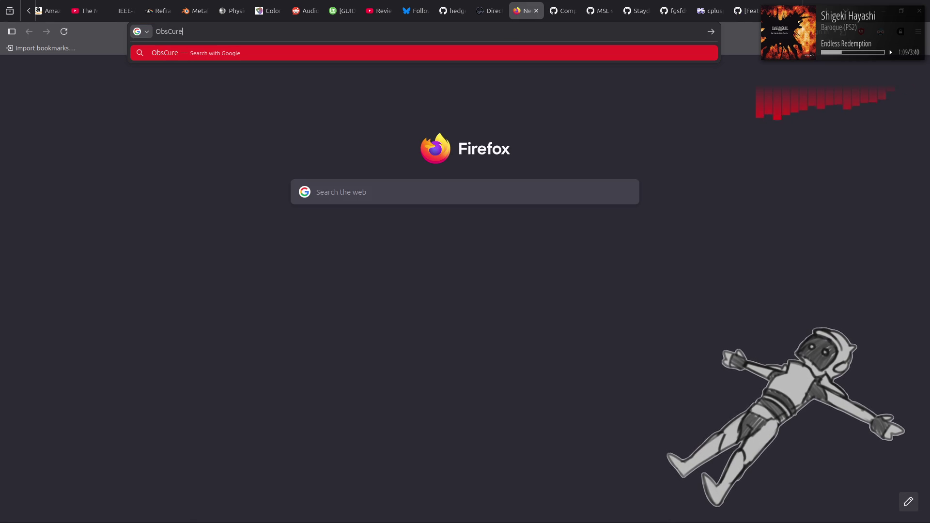
{"action": "type", "text": " game"}
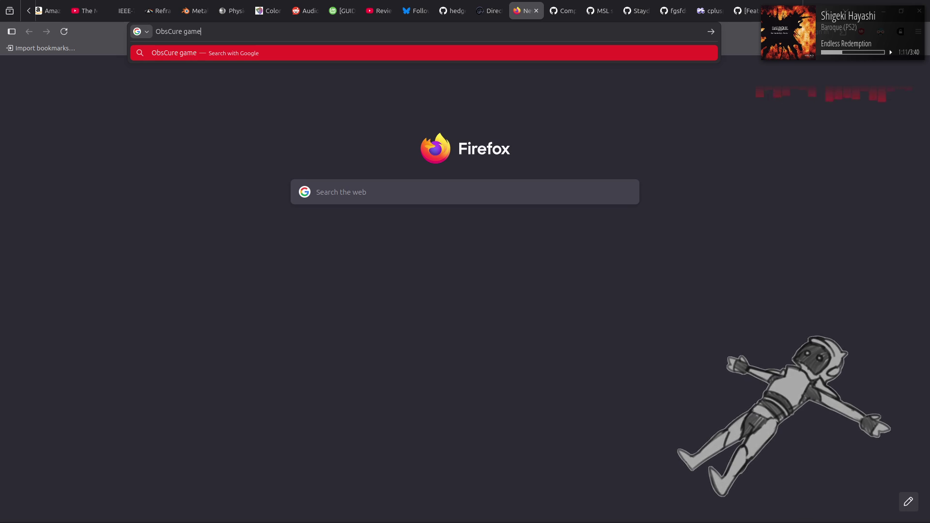
{"action": "left_click", "coordinate": [184, 31]}
{"action": "type", "text": "PS2"}
{"action": "key", "text": "Return"}
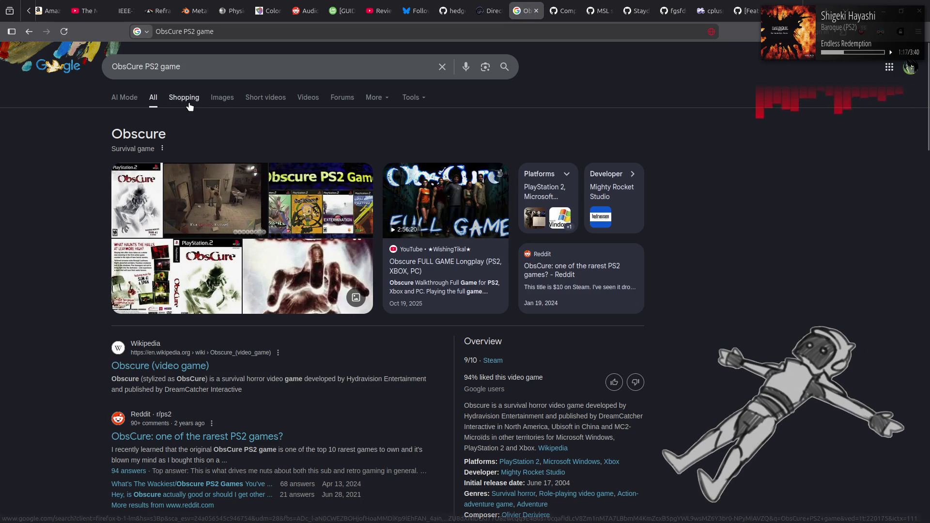
Preview the GameSpot, Eurogamer, IGN and Reddit ObsCure image results, then close the tab
{"action": "left_click", "coordinate": [229, 98]}
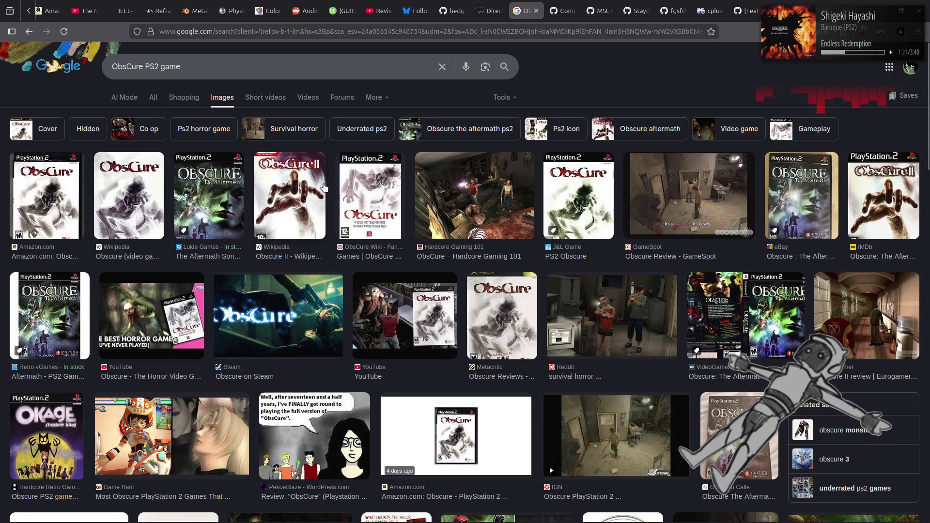
{"action": "left_click", "coordinate": [685, 199]}
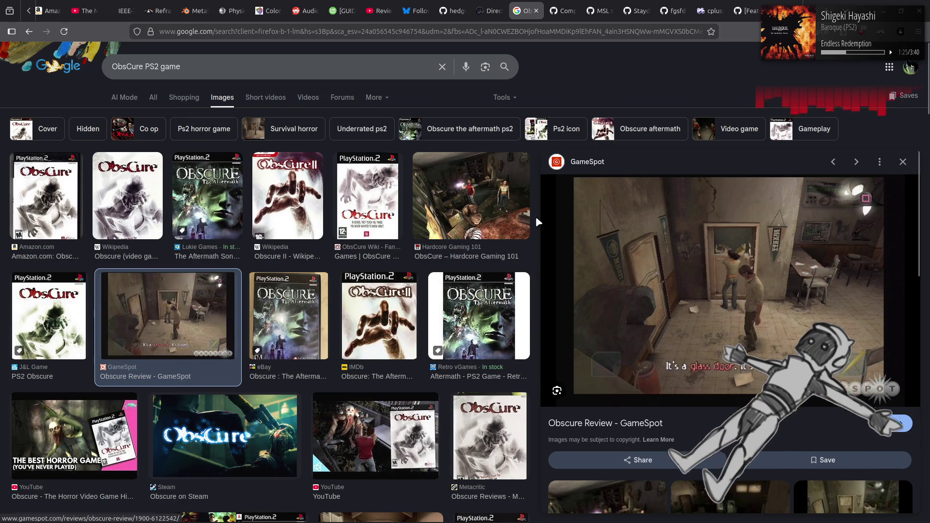
{"action": "scroll", "coordinate": [411, 280], "scroll_direction": "down", "scroll_amount": 5}
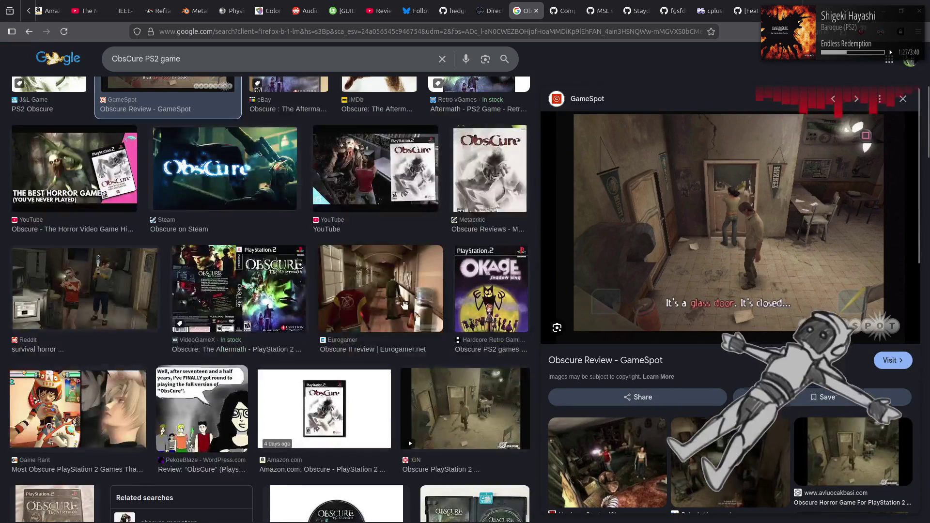
{"action": "left_click", "coordinate": [405, 304]}
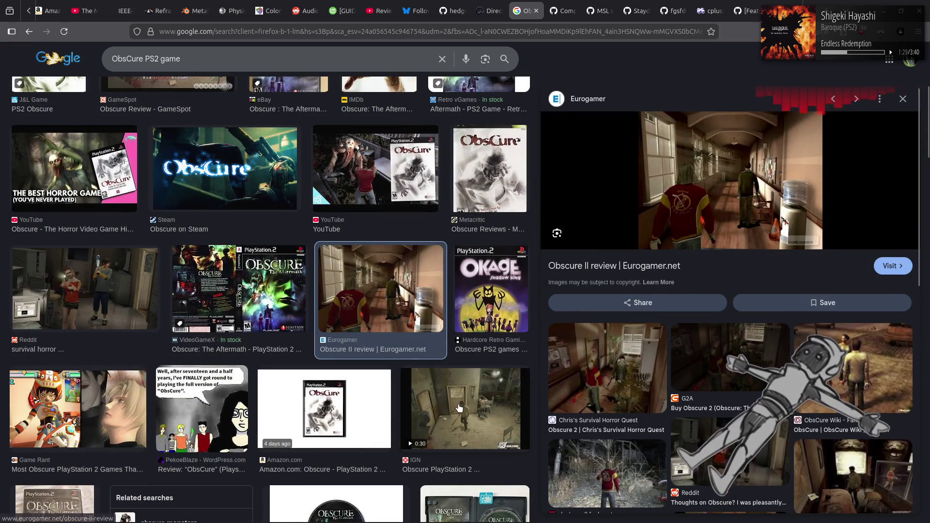
{"action": "left_click", "coordinate": [461, 406]}
{"action": "left_click", "coordinate": [66, 279]}
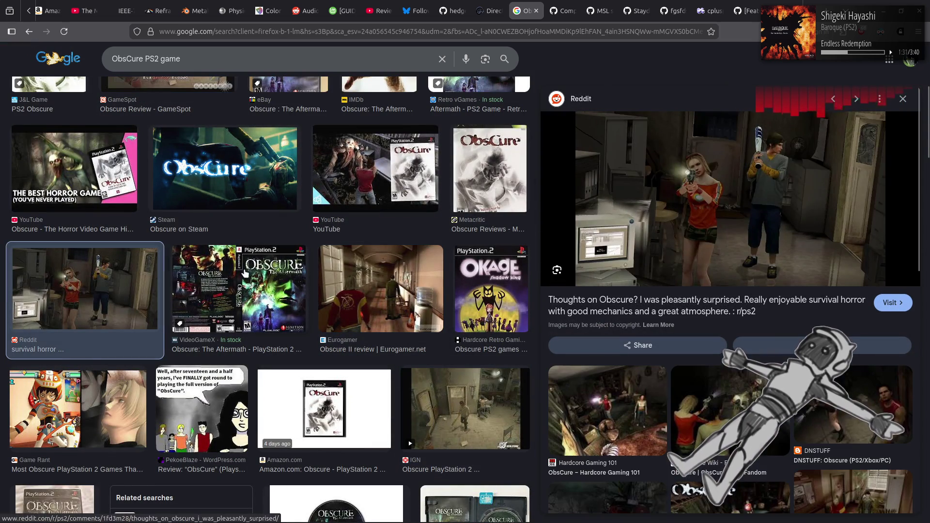
{"action": "scroll", "coordinate": [351, 237], "scroll_direction": "down", "scroll_amount": 6}
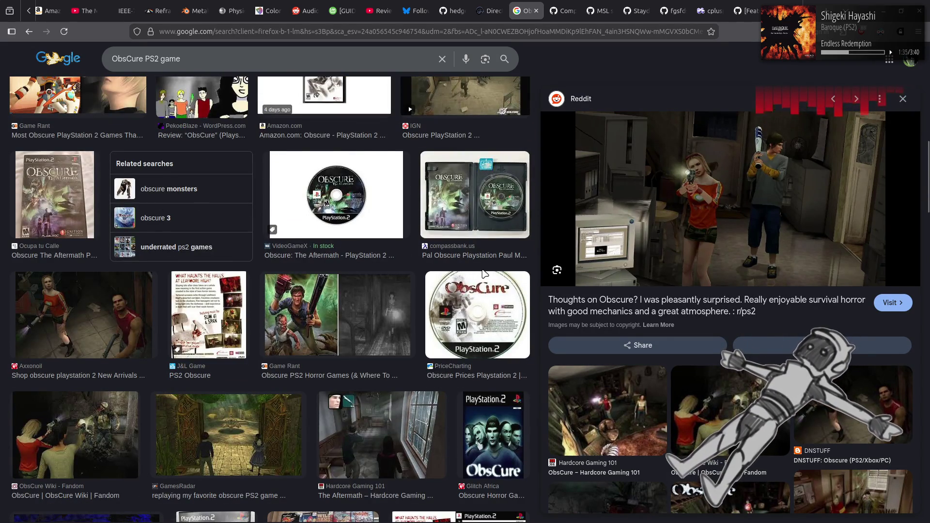
{"action": "scroll", "coordinate": [482, 274], "scroll_direction": "down", "scroll_amount": 1}
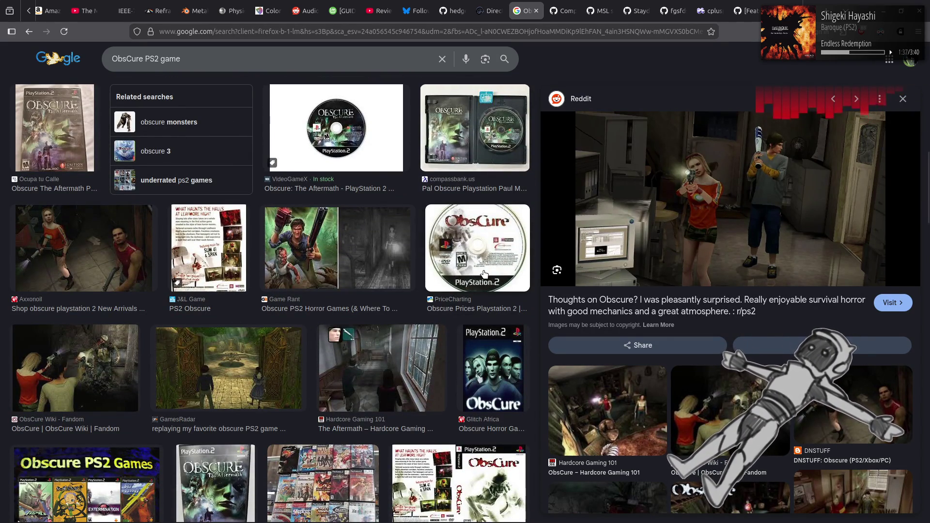
{"action": "scroll", "coordinate": [484, 273], "scroll_direction": "down", "scroll_amount": 4}
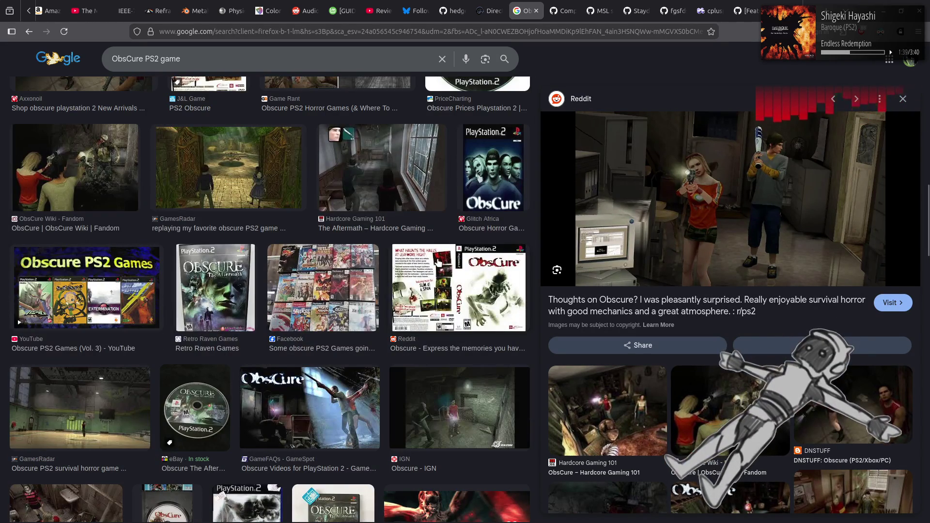
{"action": "scroll", "coordinate": [439, 262], "scroll_direction": "down", "scroll_amount": 4}
{"action": "key", "text": "ctrl+w"}
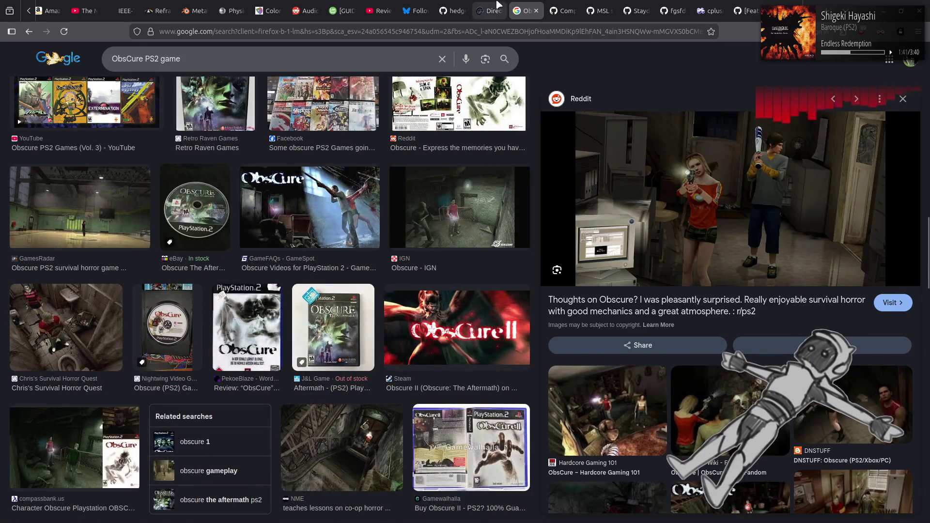
{"action": "mouse_move", "coordinate": [730, 522]}
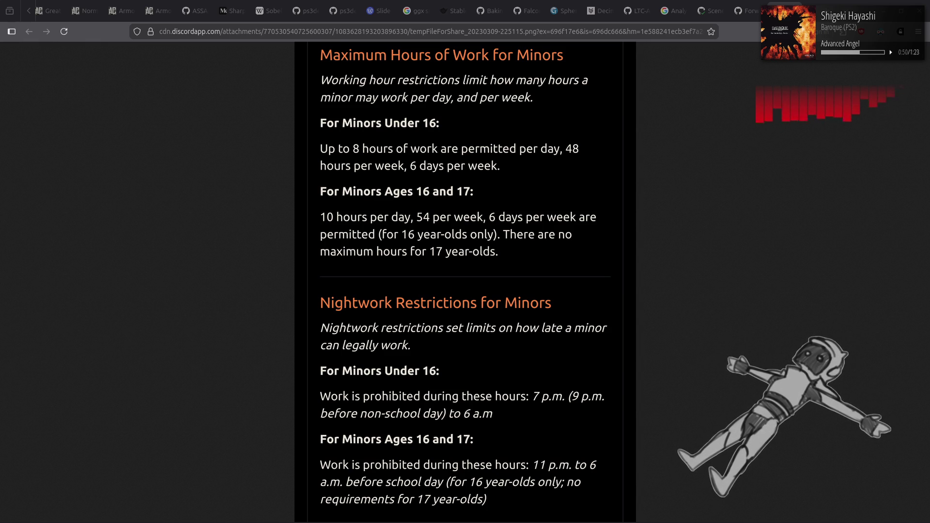
Close the current tab to return to cppreference's Direct-initialization page
{"action": "key", "text": "ctrl+w"}
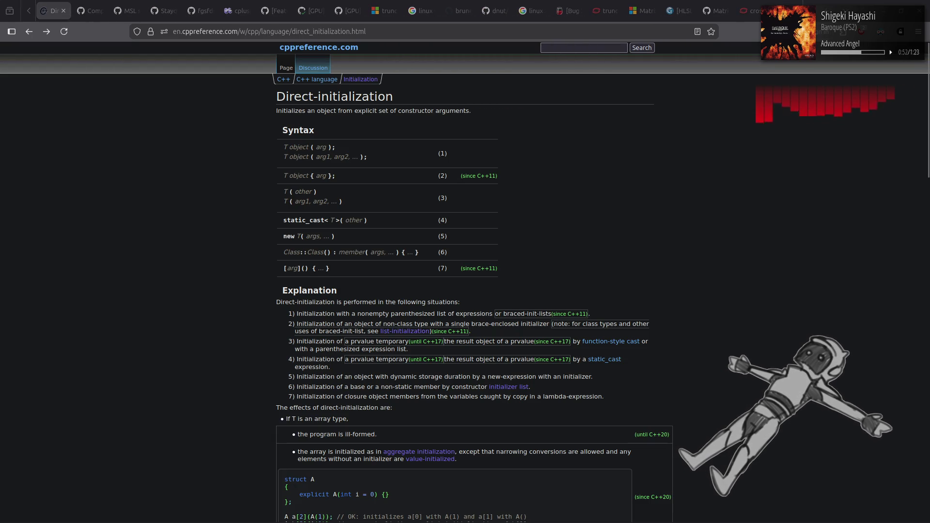
Zoom the character screenshot to full size and back, then return to the Direct-initialization page
{"action": "key", "text": "ctrl+w"}
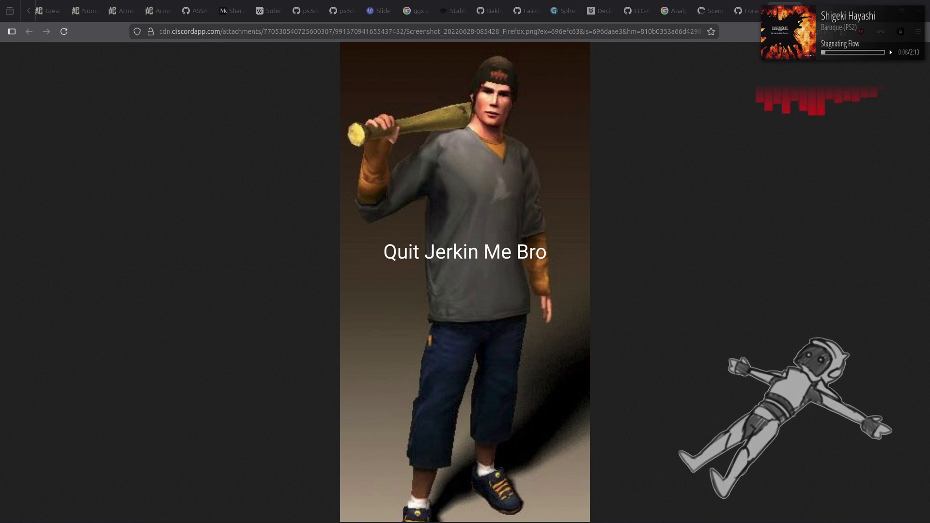
{"action": "left_click", "coordinate": [455, 217]}
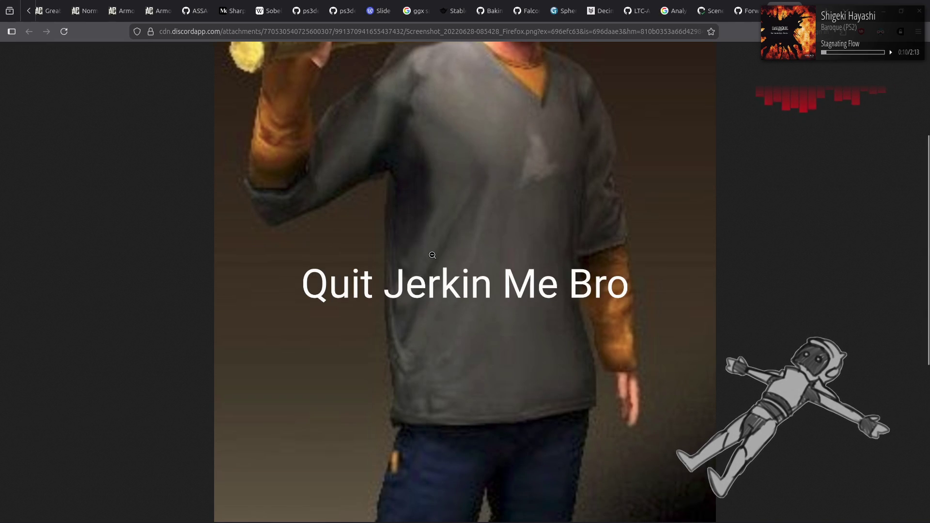
{"action": "scroll", "coordinate": [533, 261], "scroll_direction": "down", "scroll_amount": 5}
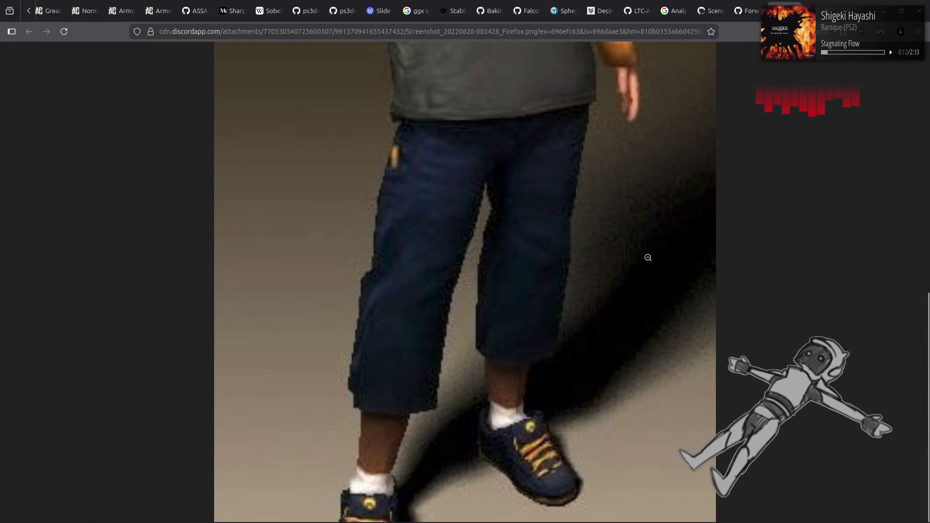
{"action": "scroll", "coordinate": [610, 349], "scroll_direction": "up", "scroll_amount": 5}
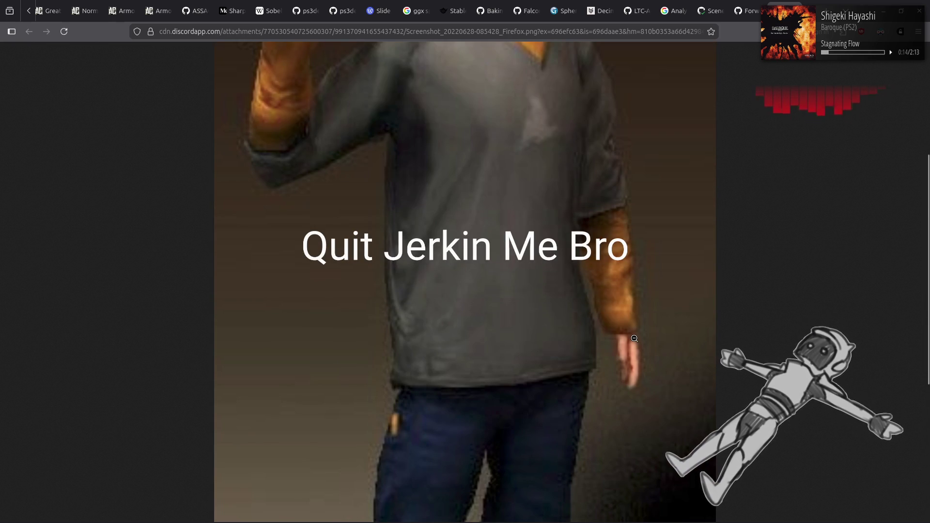
{"action": "left_click", "coordinate": [324, 251]}
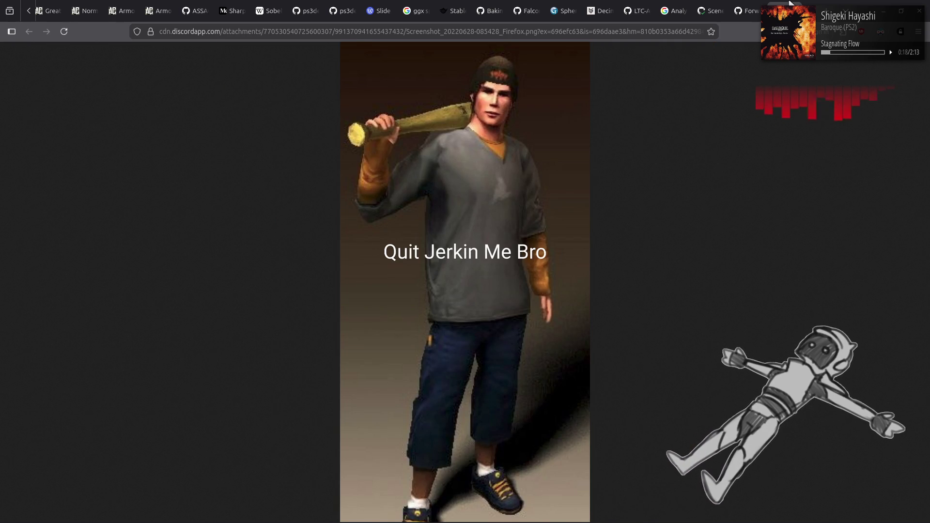
{"action": "key", "text": "ctrl+w"}
{"action": "scroll", "coordinate": [583, 10], "scroll_direction": "up", "scroll_amount": 5}
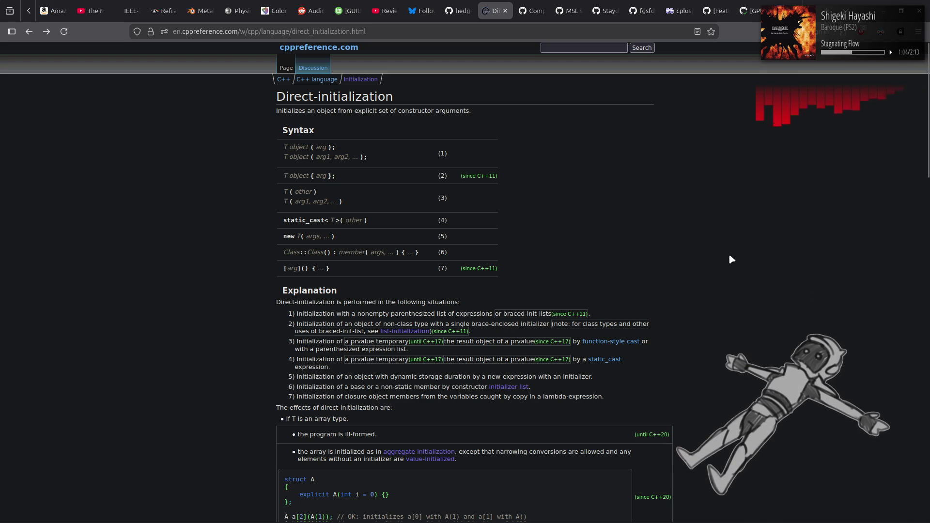
Scroll the Direct-initialization page through the array, class and non-class effects to the struct B example
{"action": "scroll", "coordinate": [732, 258], "scroll_direction": "down", "scroll_amount": 4}
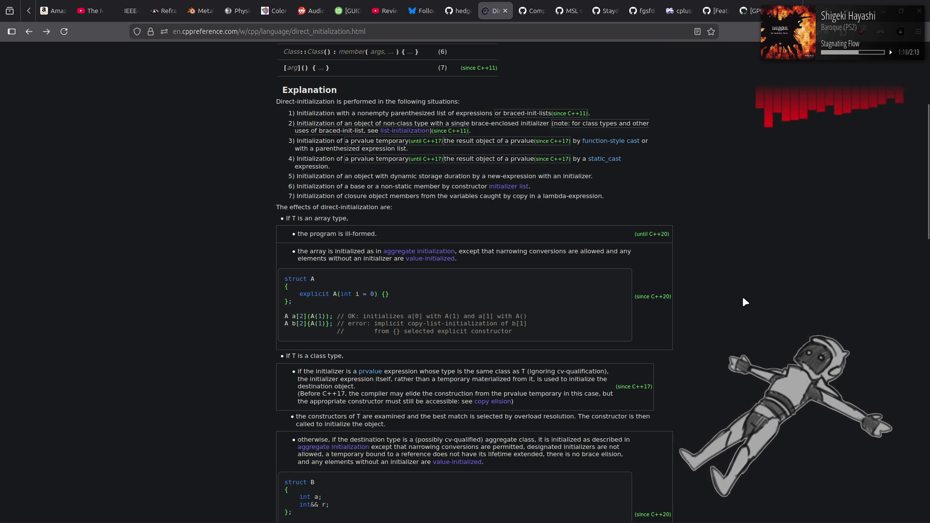
{"action": "scroll", "coordinate": [742, 297], "scroll_direction": "down", "scroll_amount": 3}
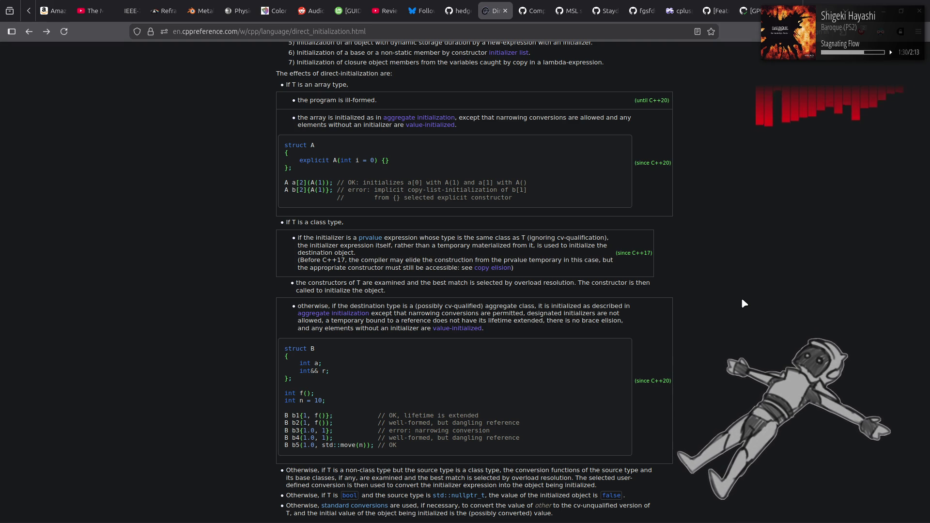
{"action": "scroll", "coordinate": [741, 299], "scroll_direction": "down", "scroll_amount": 5}
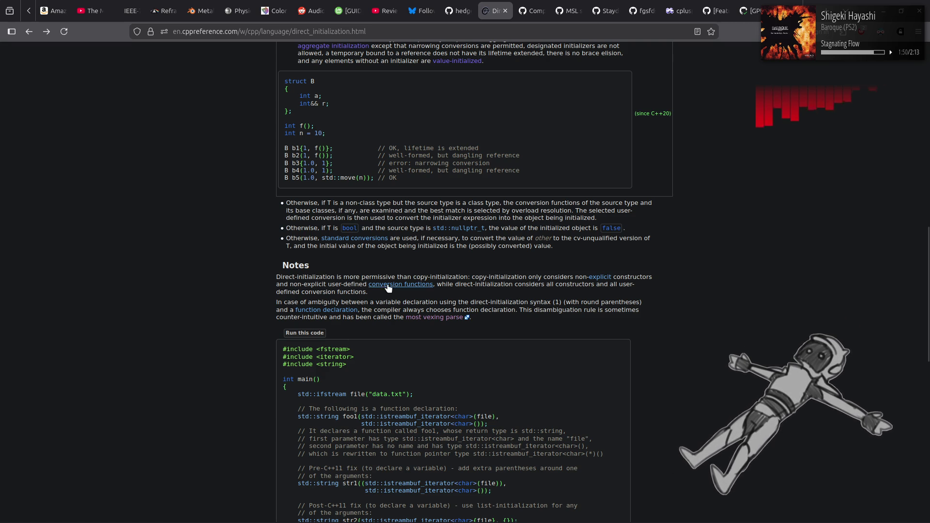
Highlight the Notes sentences on direct-initialization being more permissive and which constructors each form considers
{"action": "mouse_move", "coordinate": [471, 278]}
{"action": "left_mouse_down"}
{"action": "mouse_move", "coordinate": [499, 277]}
{"action": "mouse_move", "coordinate": [276, 277]}
{"action": "left_mouse_up"}
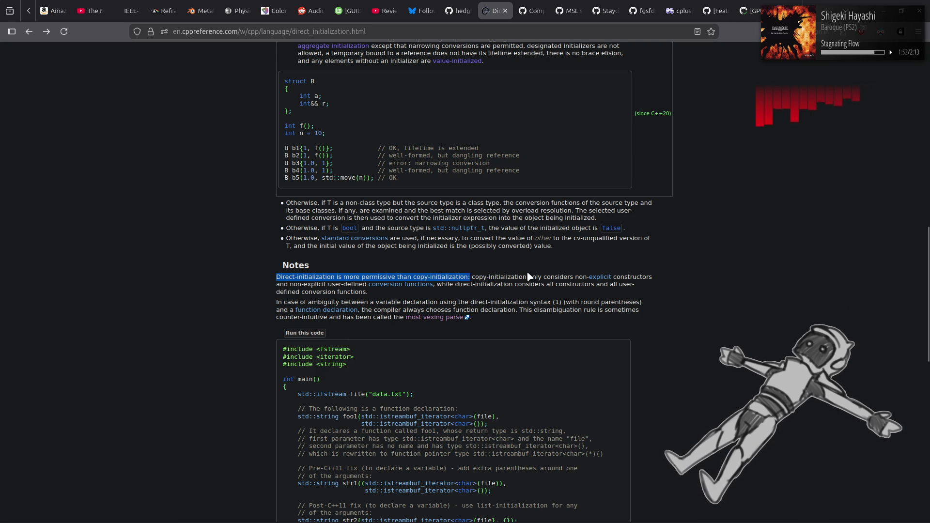
{"action": "mouse_move", "coordinate": [538, 277]}
{"action": "left_mouse_down"}
{"action": "mouse_move", "coordinate": [718, 286]}
{"action": "mouse_move", "coordinate": [714, 273]}
{"action": "left_mouse_up"}
{"action": "left_click", "coordinate": [679, 293]}
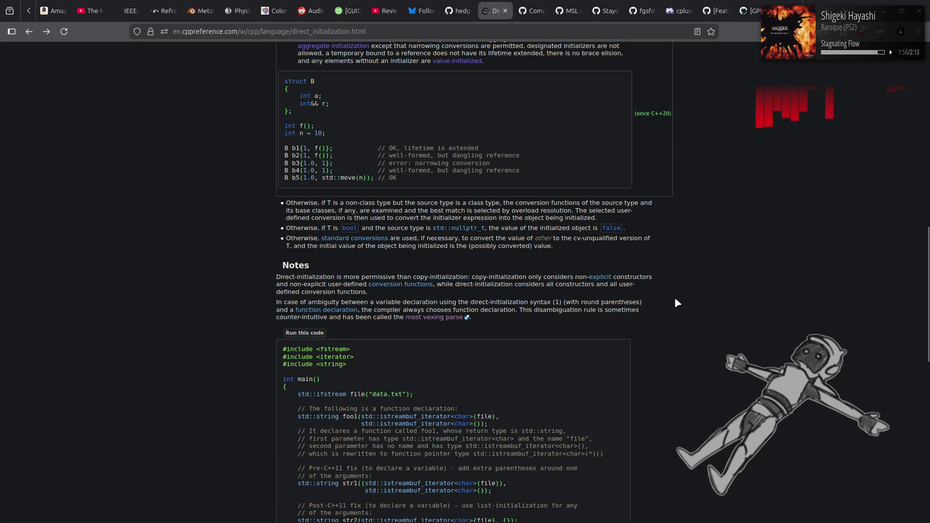
{"action": "left_click_drag", "start_coordinate": [264, 276], "coordinate": [682, 281]}
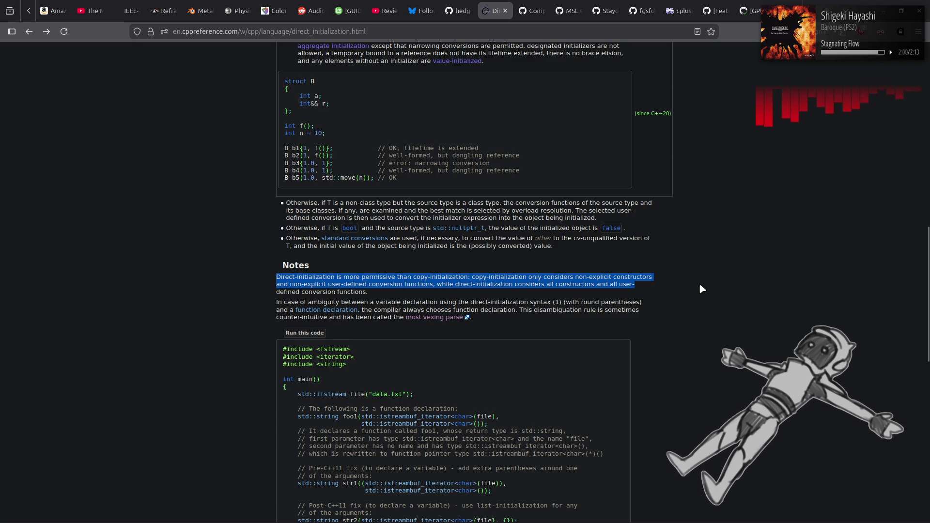
{"action": "left_click", "coordinate": [527, 300]}
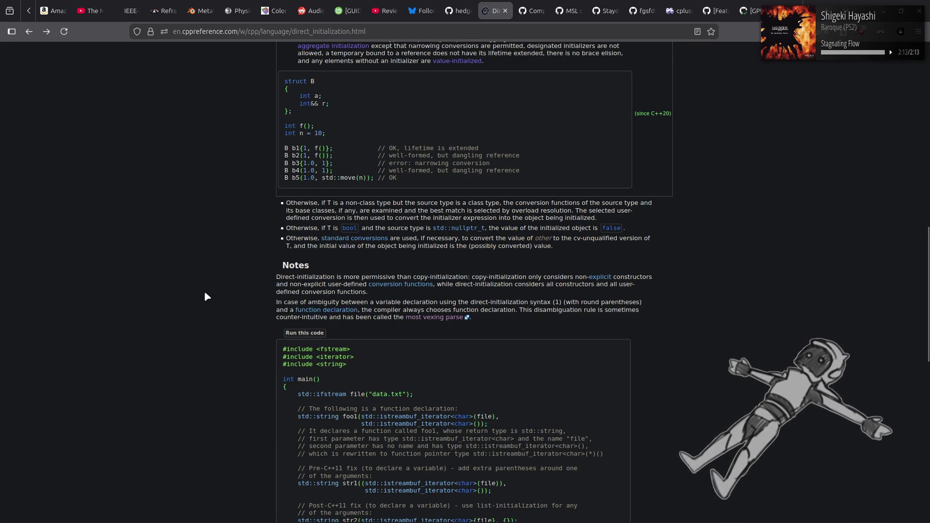
Skim the Example and See also sections, then go back to Implicit conversions' Temporary materialization section
{"action": "scroll", "coordinate": [205, 295], "scroll_direction": "down", "scroll_amount": 3}
{"action": "scroll", "coordinate": [201, 294], "scroll_direction": "down", "scroll_amount": 4}
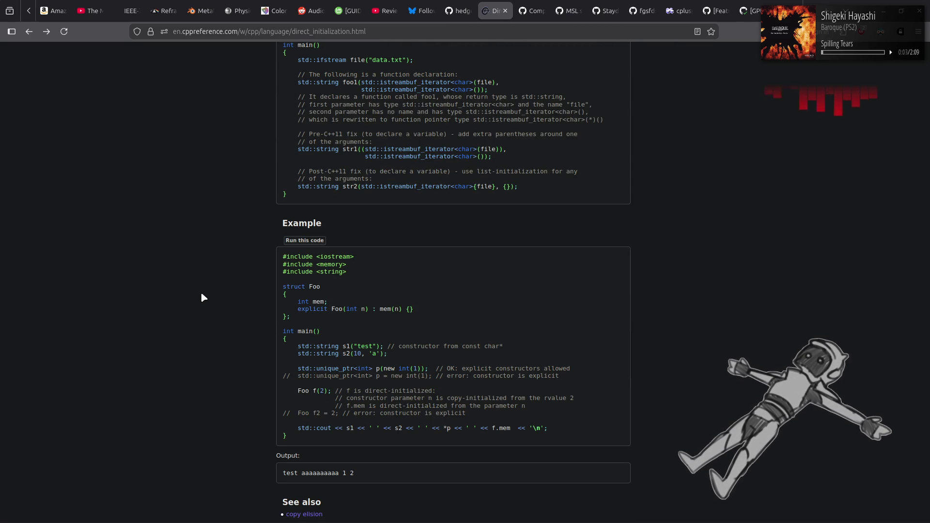
{"action": "scroll", "coordinate": [201, 294], "scroll_direction": "down", "scroll_amount": 4}
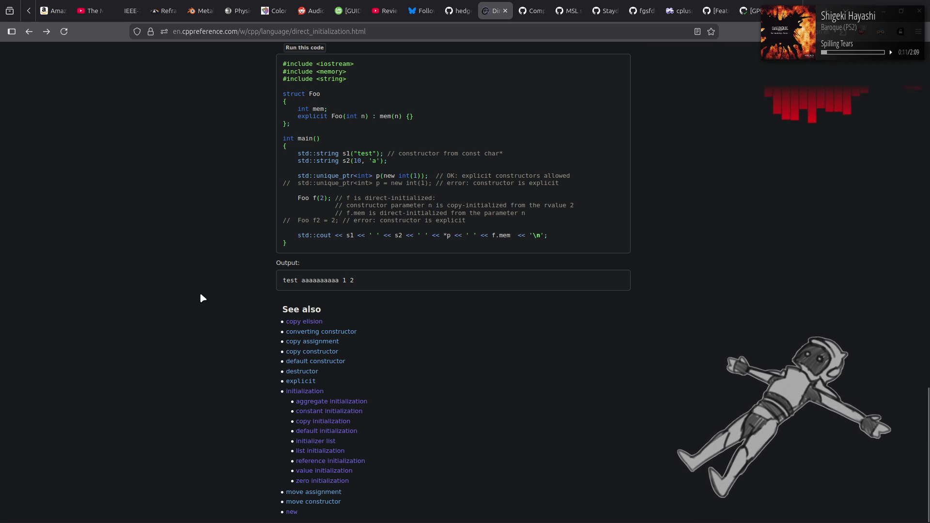
{"action": "key", "text": "alt+Left"}
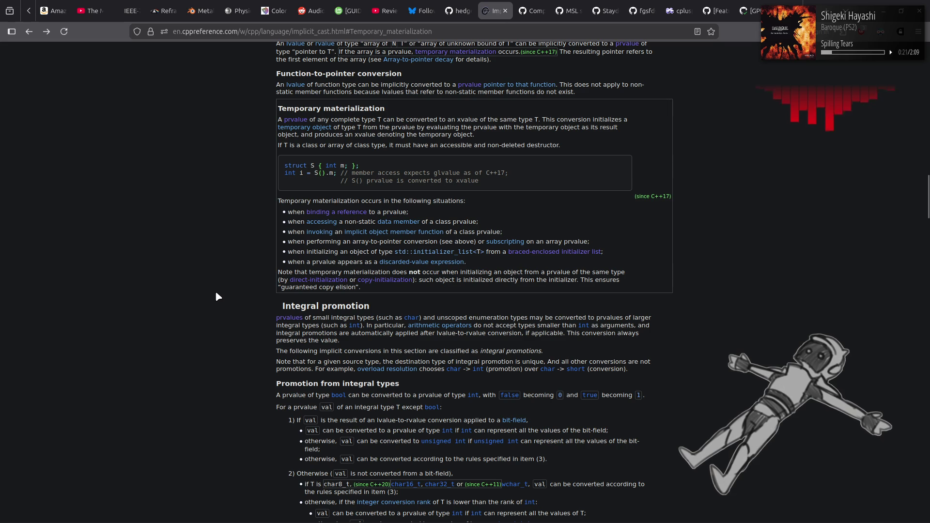
Open the Initialization article in a new tab and highlight its aggregate / list-initialization syntax lines
{"action": "middle_click", "coordinate": [558, 257]}
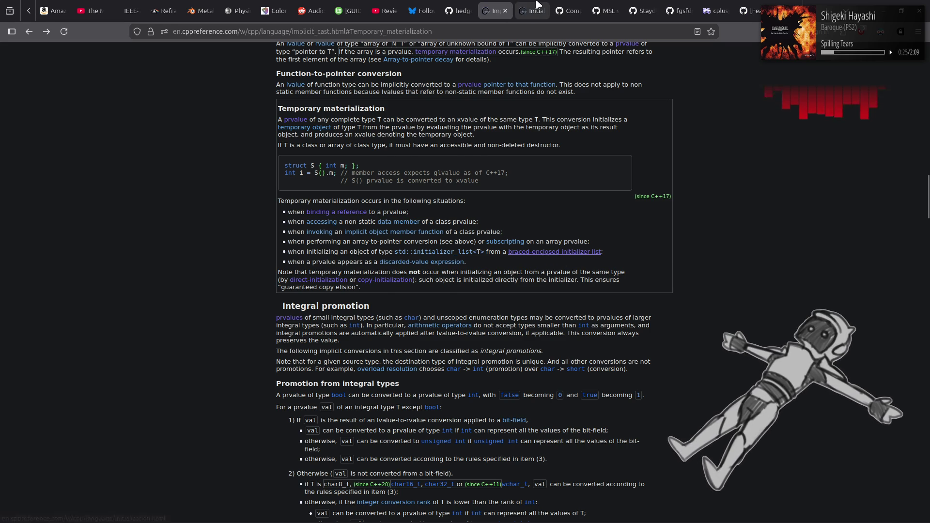
{"action": "left_click", "coordinate": [532, 11]}
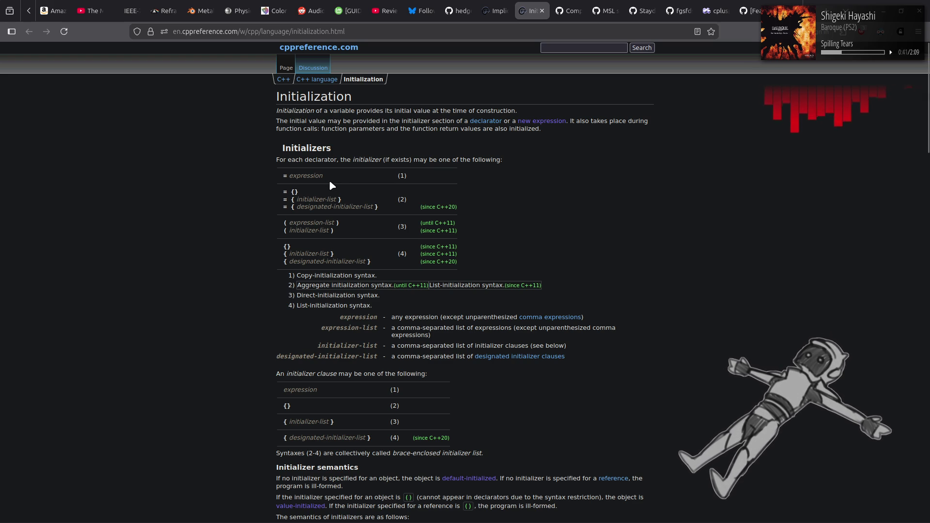
{"action": "left_click_drag", "start_coordinate": [290, 281], "coordinate": [592, 285]}
{"action": "left_click", "coordinate": [519, 303]}
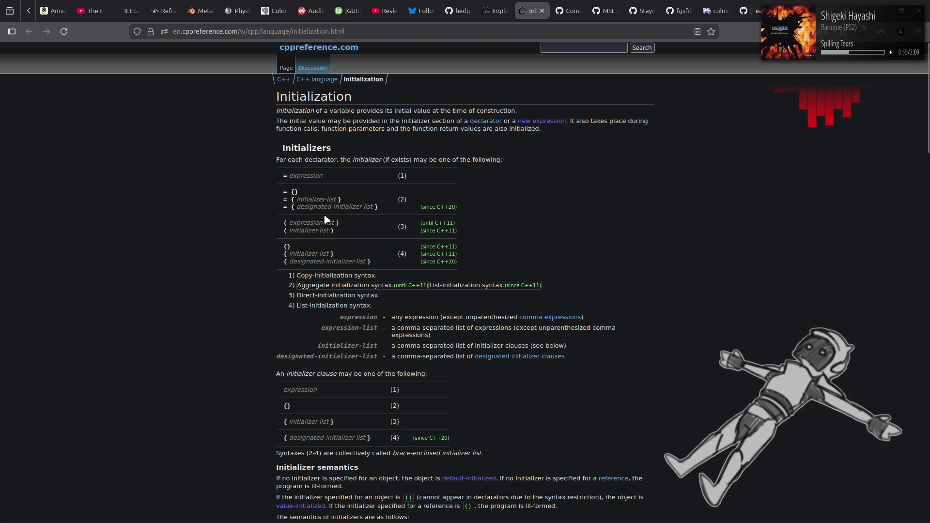
{"action": "left_click_drag", "start_coordinate": [326, 291], "coordinate": [570, 288]}
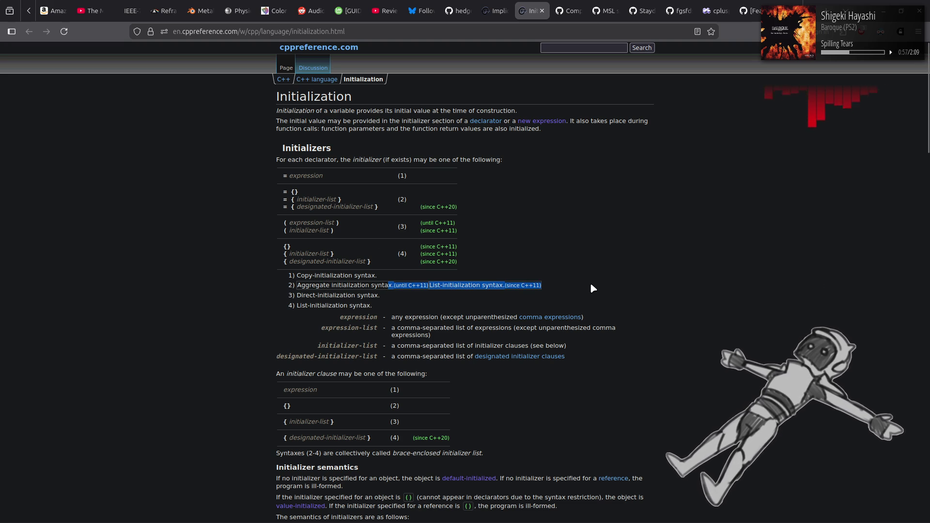
{"action": "left_click", "coordinate": [591, 288]}
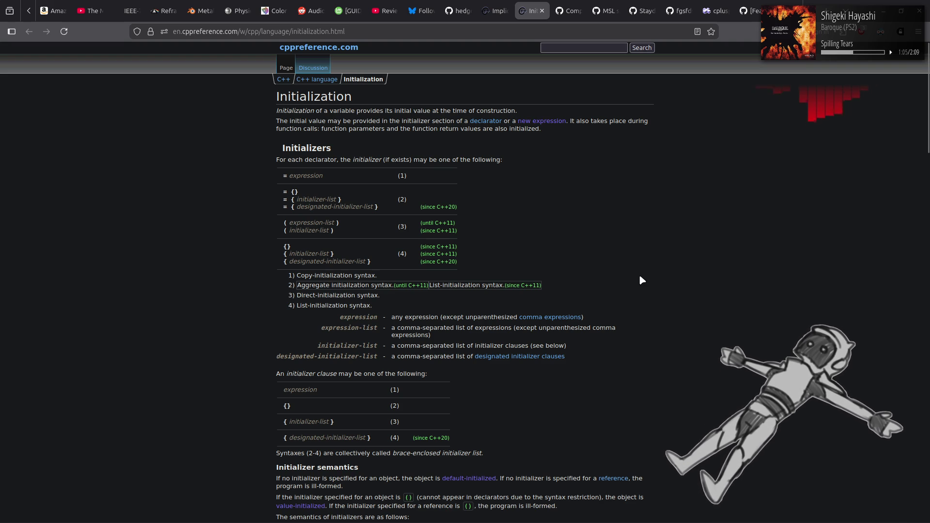
Scroll to Initializer semantics and open the Aggregate initialization page
{"action": "scroll", "coordinate": [641, 275], "scroll_direction": "down", "scroll_amount": 4}
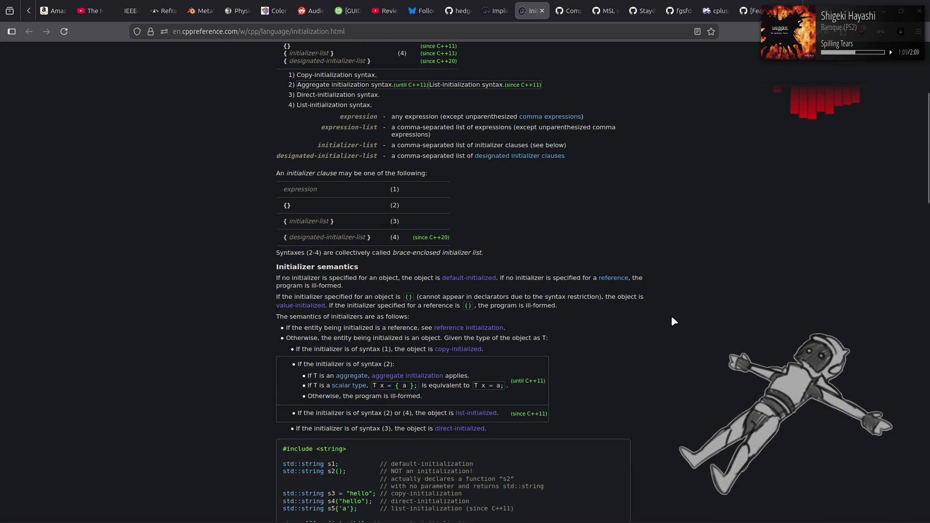
{"action": "scroll", "coordinate": [681, 320], "scroll_direction": "down", "scroll_amount": 1}
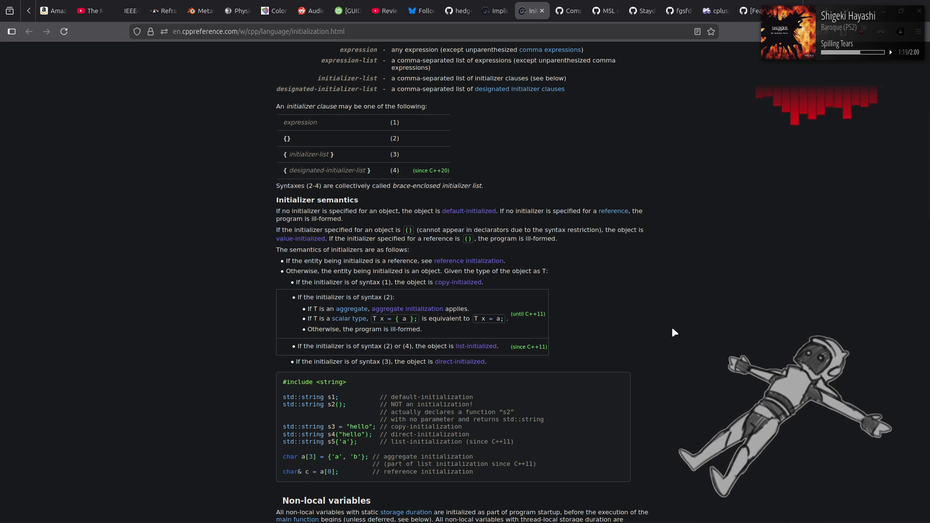
{"action": "scroll", "coordinate": [672, 327], "scroll_direction": "down", "scroll_amount": 5}
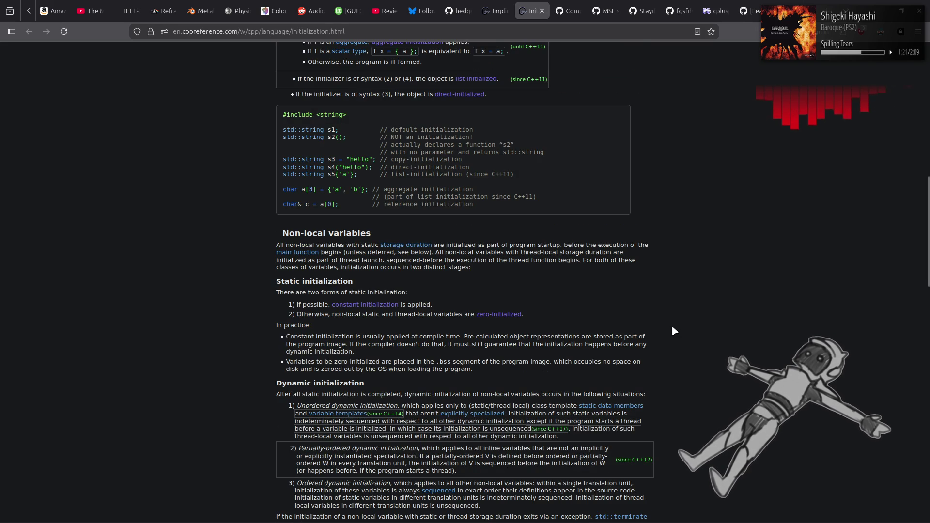
{"action": "scroll", "coordinate": [672, 328], "scroll_direction": "up", "scroll_amount": 5}
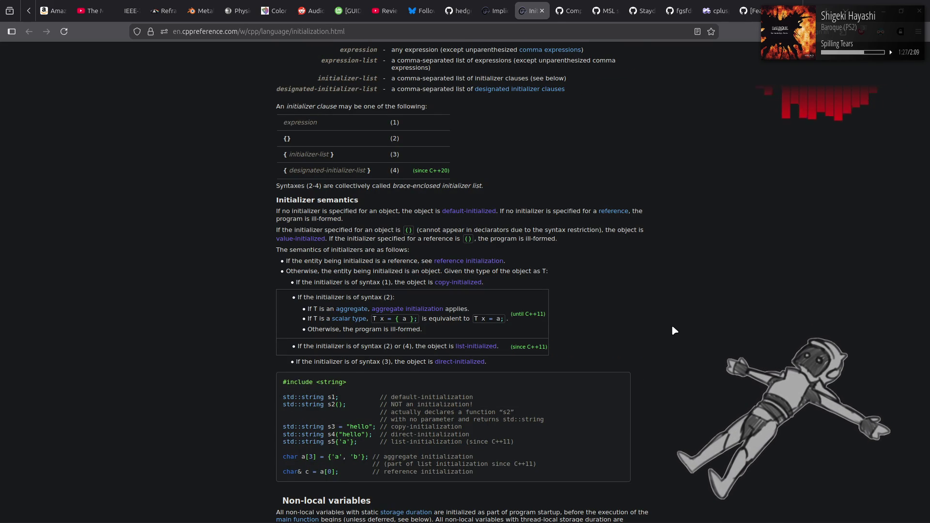
{"action": "left_click", "coordinate": [361, 310]}
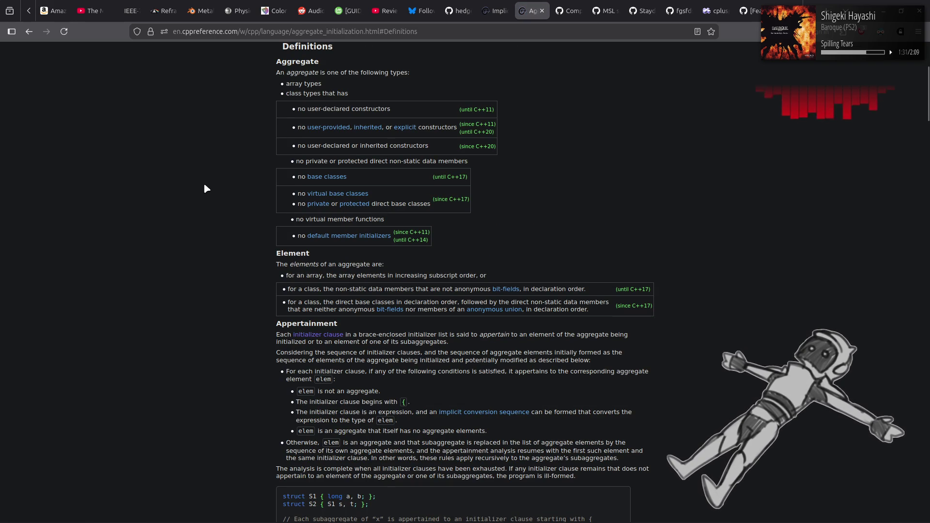
Review the aggregate definition's array-type and class-type bullets, then open the anonymous unions explanation
{"action": "left_click_drag", "start_coordinate": [285, 84], "coordinate": [321, 84]}
{"action": "triple_click", "coordinate": [255, 103]}
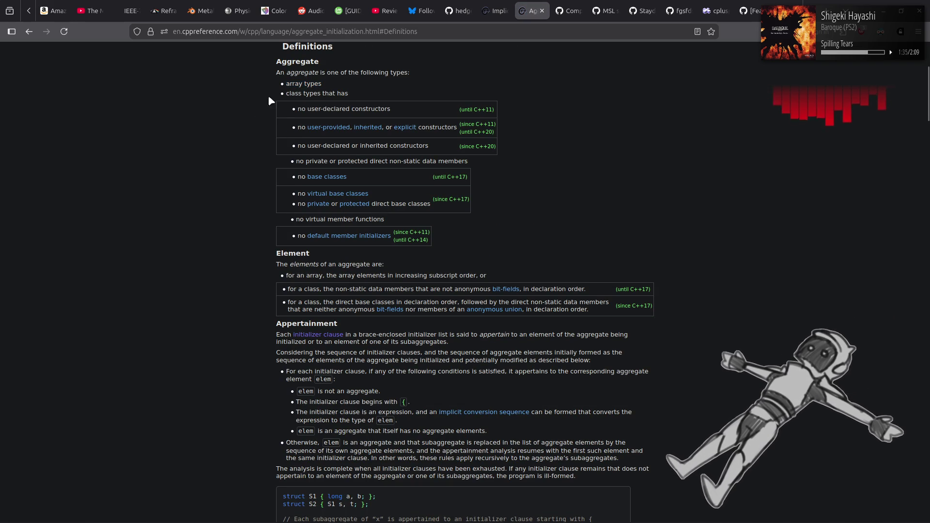
{"action": "left_click", "coordinate": [252, 107]}
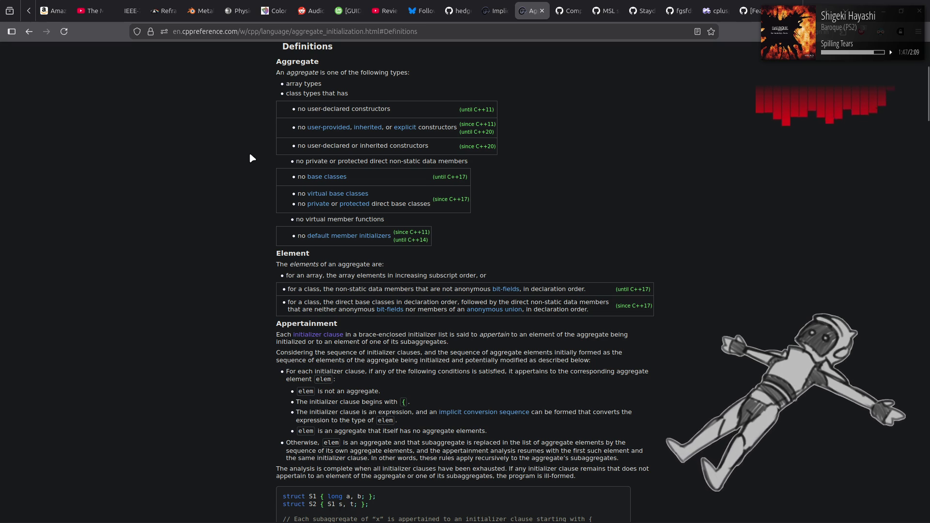
{"action": "scroll", "coordinate": [250, 154], "scroll_direction": "down", "scroll_amount": 2}
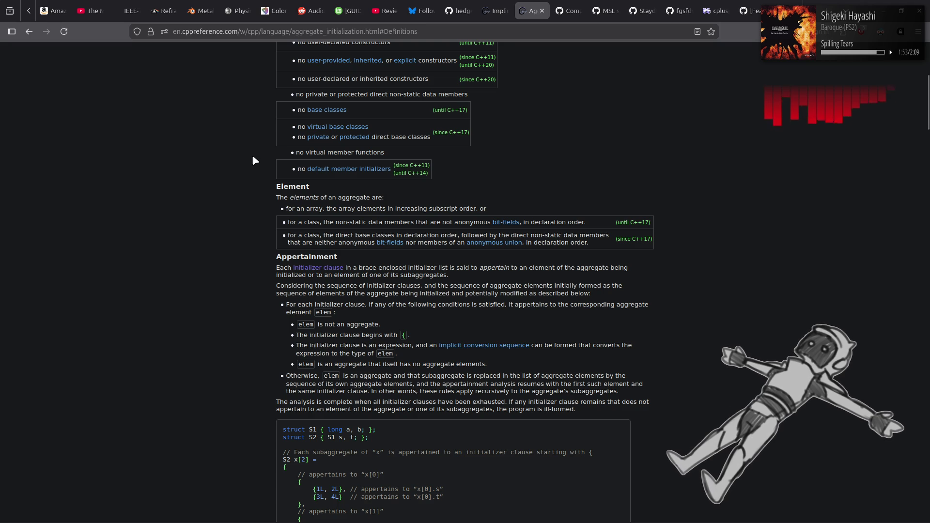
{"action": "scroll", "coordinate": [251, 159], "scroll_direction": "up", "scroll_amount": 8}
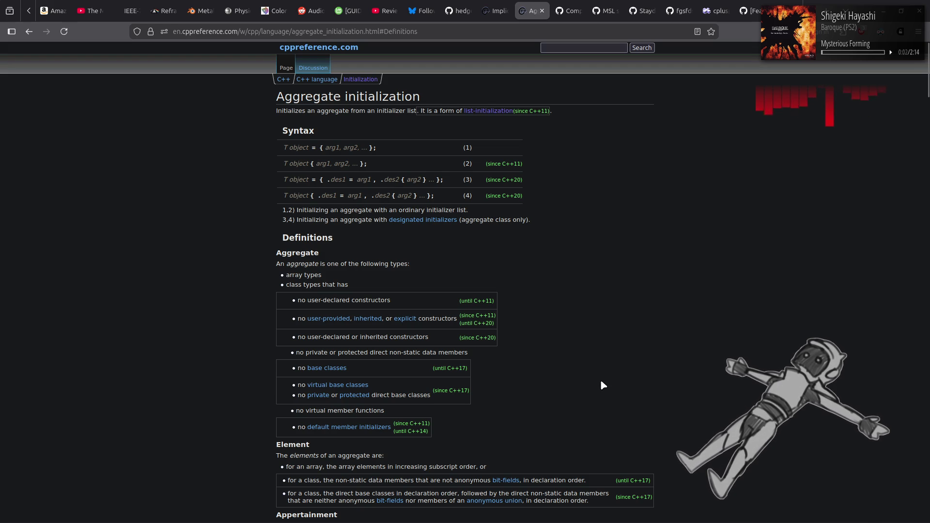
{"action": "left_click", "coordinate": [494, 501]}
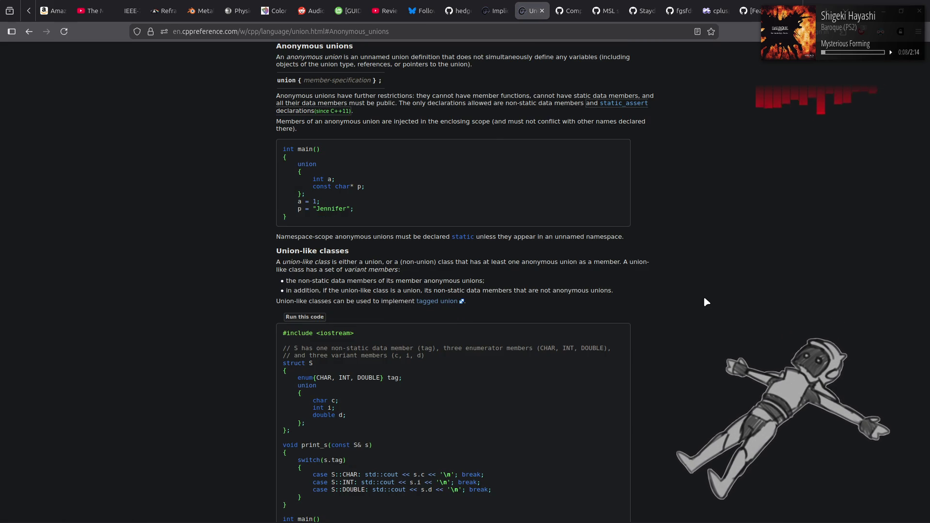
Return to Aggregate initialization and scroll to the Appertainment heading and its S1/S2 nested-struct example
{"action": "key", "text": "alt+Left"}
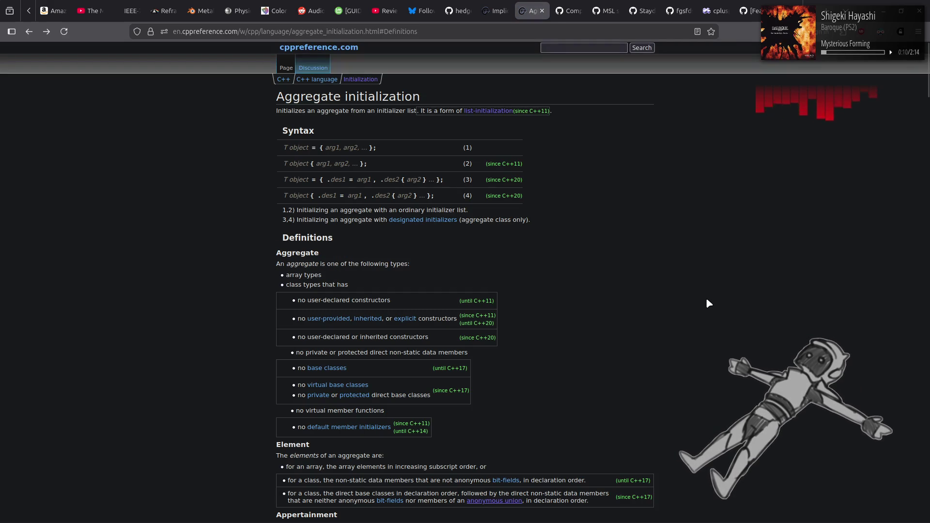
{"action": "scroll", "coordinate": [707, 300], "scroll_direction": "down", "scroll_amount": 5}
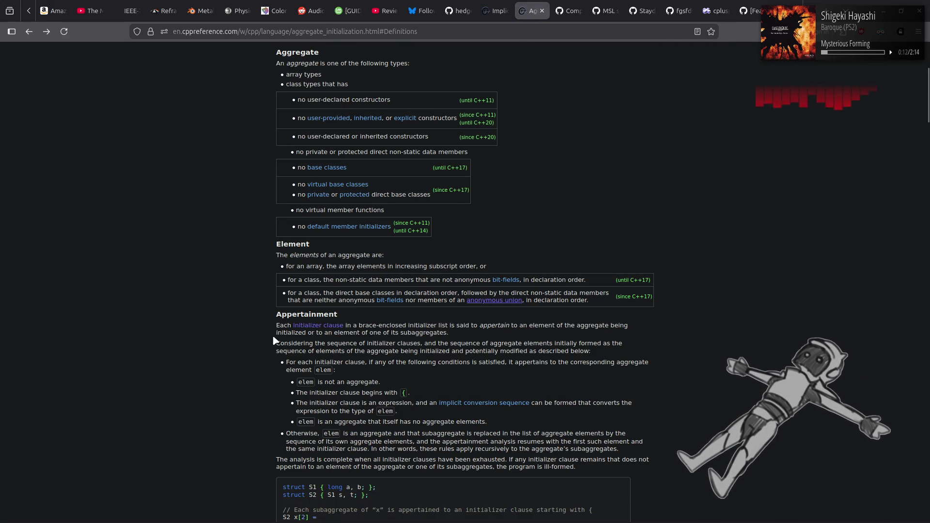
{"action": "double_click", "coordinate": [278, 315]}
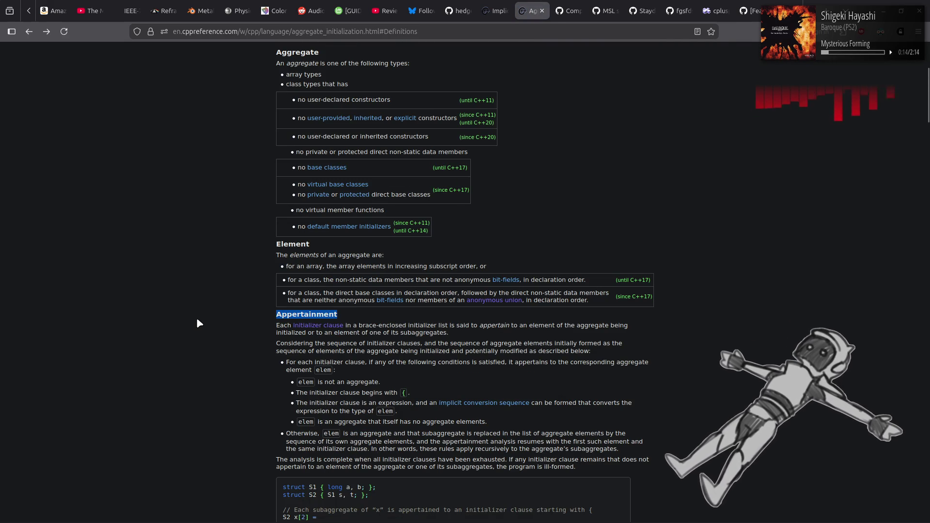
{"action": "left_click", "coordinate": [197, 320]}
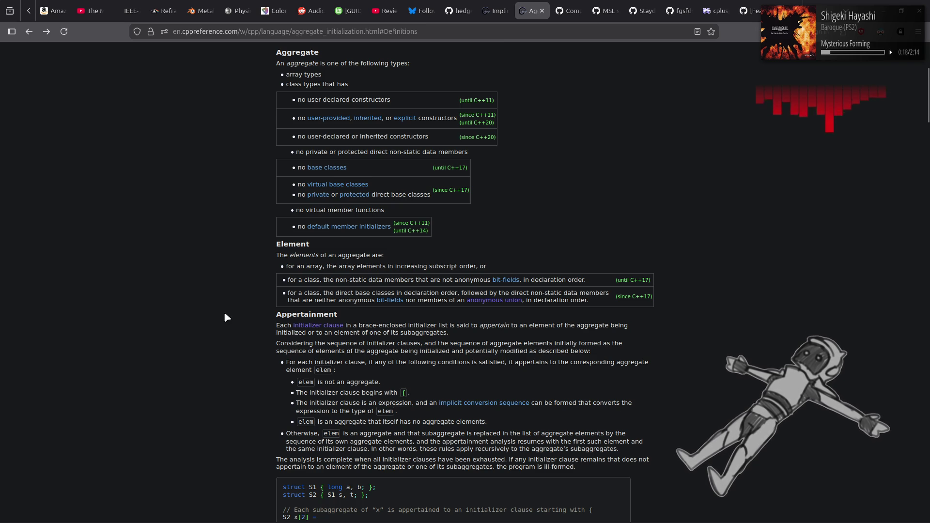
{"action": "scroll", "coordinate": [224, 317], "scroll_direction": "down", "scroll_amount": 3}
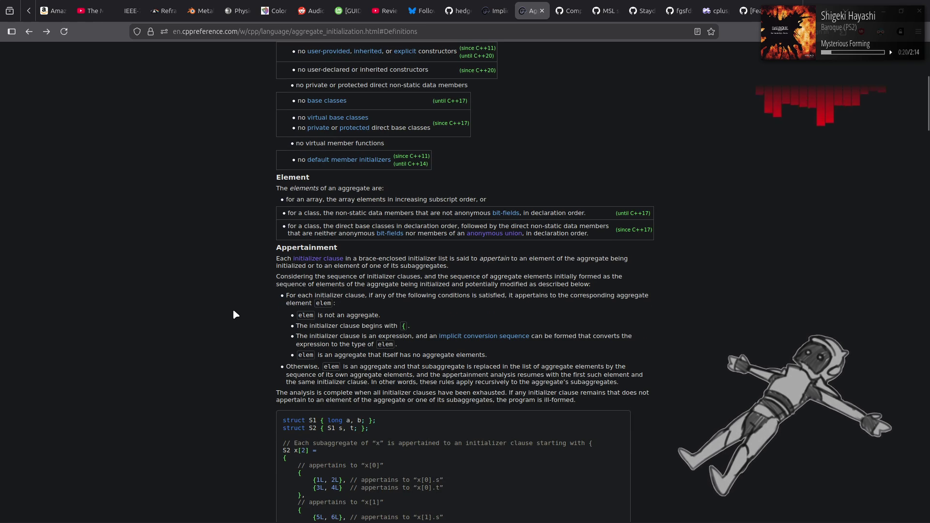
{"action": "scroll", "coordinate": [233, 310], "scroll_direction": "down", "scroll_amount": 3}
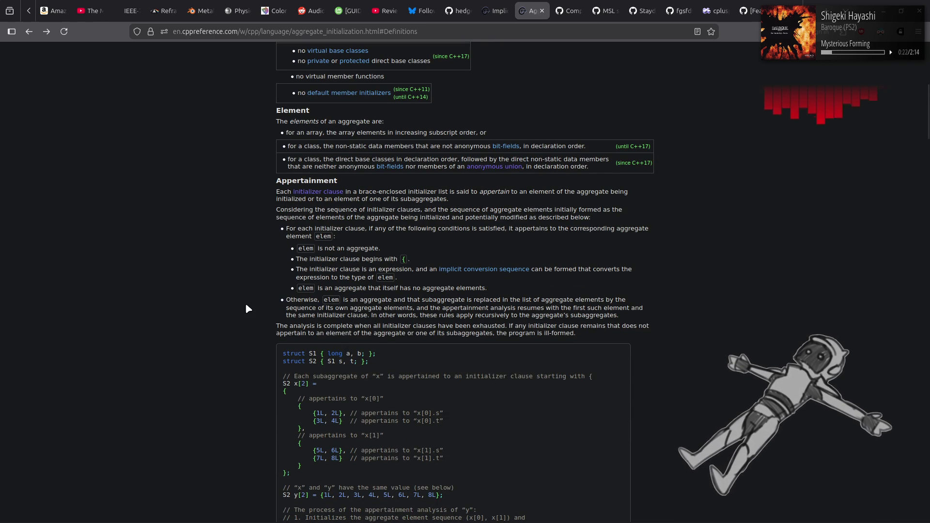
{"action": "scroll", "coordinate": [233, 295], "scroll_direction": "down", "scroll_amount": 3}
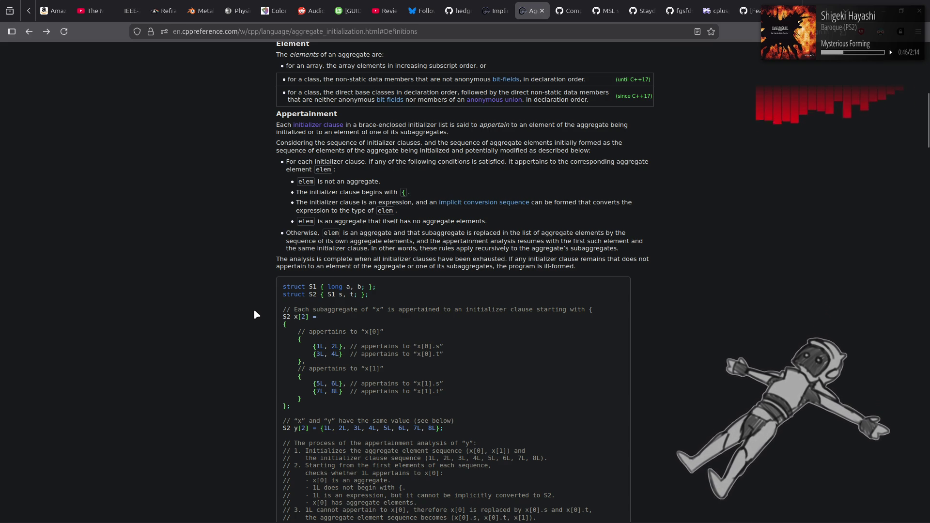
Scroll through the initialization process and the explicitly and implicitly initialized elements rules
{"action": "scroll", "coordinate": [254, 311], "scroll_direction": "down", "scroll_amount": 5}
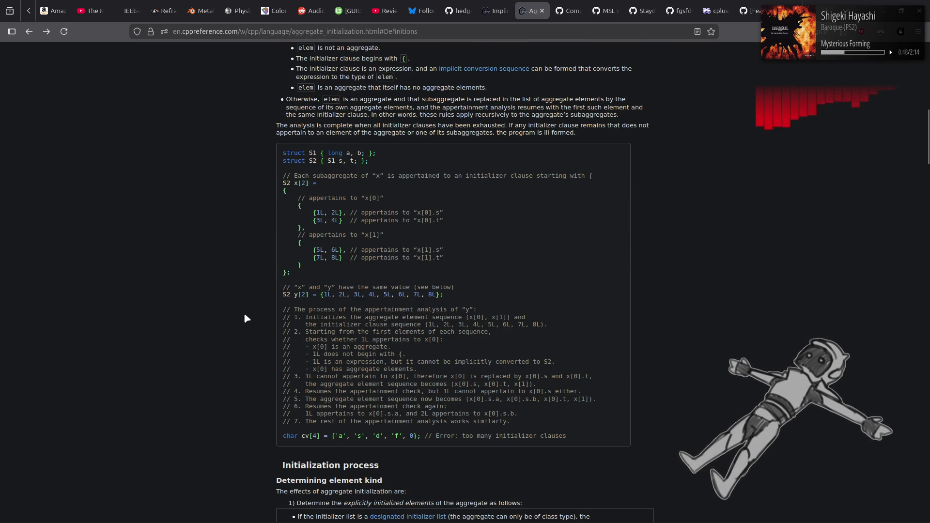
{"action": "scroll", "coordinate": [242, 313], "scroll_direction": "down", "scroll_amount": 10}
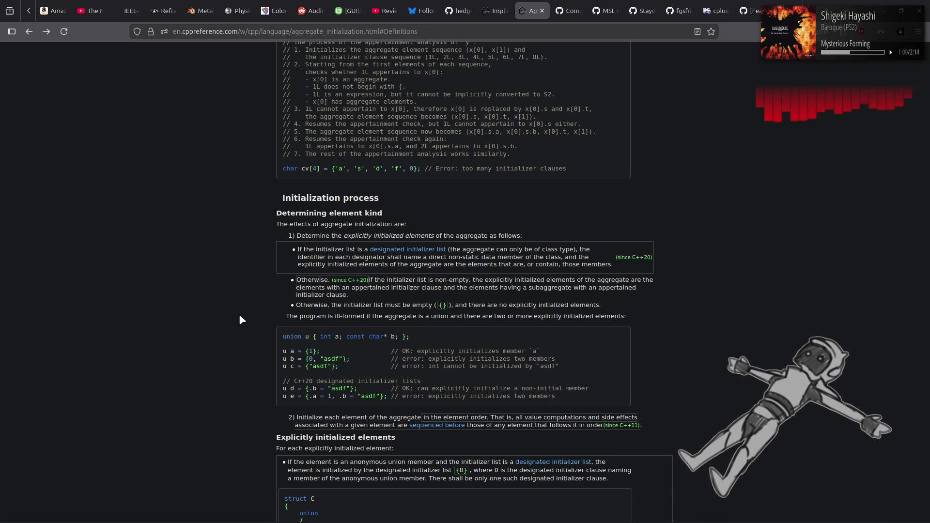
{"action": "scroll", "coordinate": [240, 320], "scroll_direction": "down", "scroll_amount": 5}
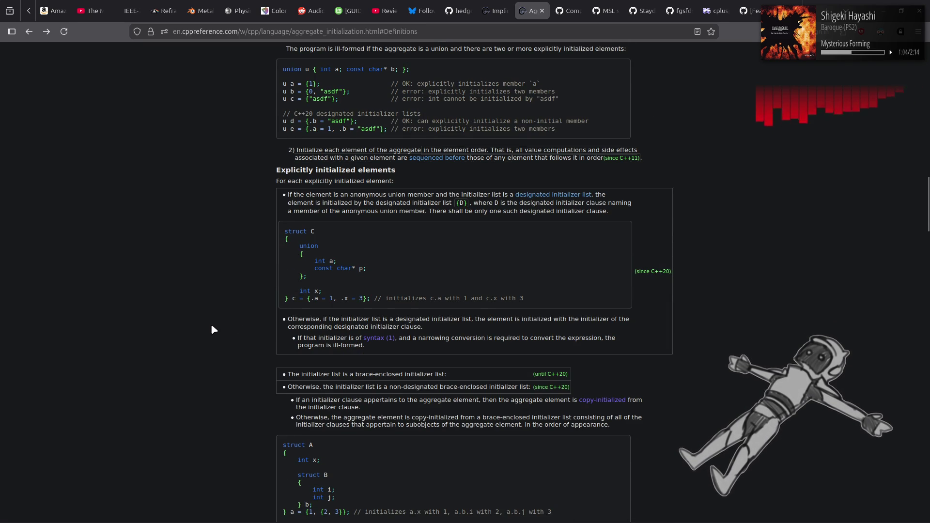
{"action": "scroll", "coordinate": [212, 327], "scroll_direction": "up", "scroll_amount": 4}
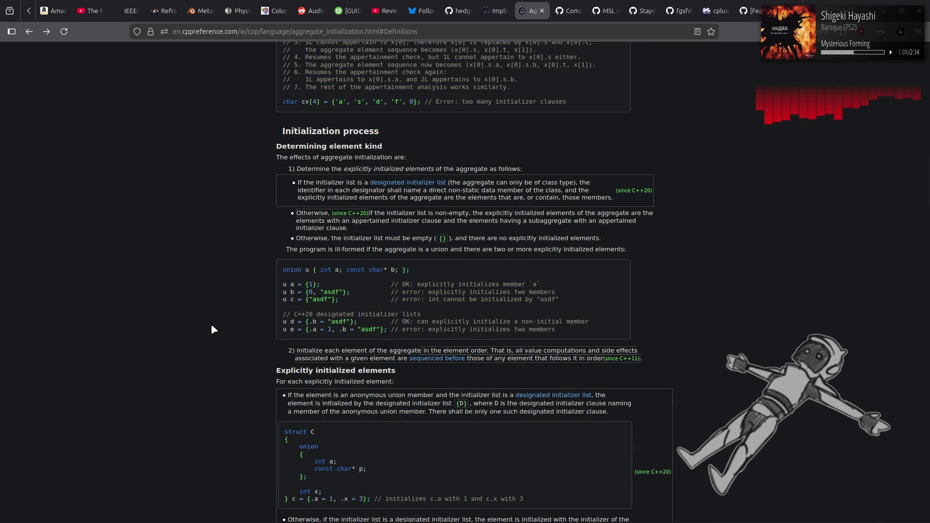
{"action": "scroll", "coordinate": [210, 323], "scroll_direction": "down", "scroll_amount": 6}
{"action": "scroll", "coordinate": [210, 327], "scroll_direction": "up", "scroll_amount": 7}
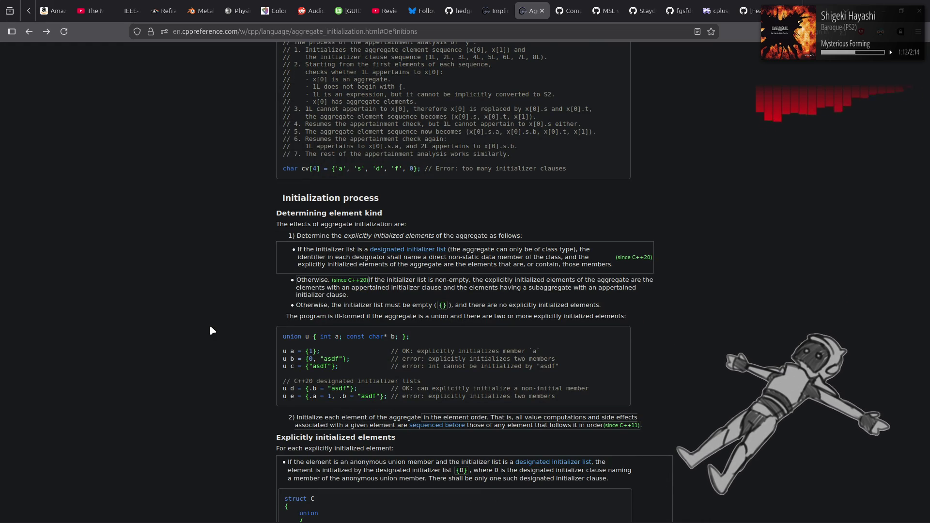
{"action": "right_click", "coordinate": [210, 324]}
{"action": "left_click", "coordinate": [177, 281]}
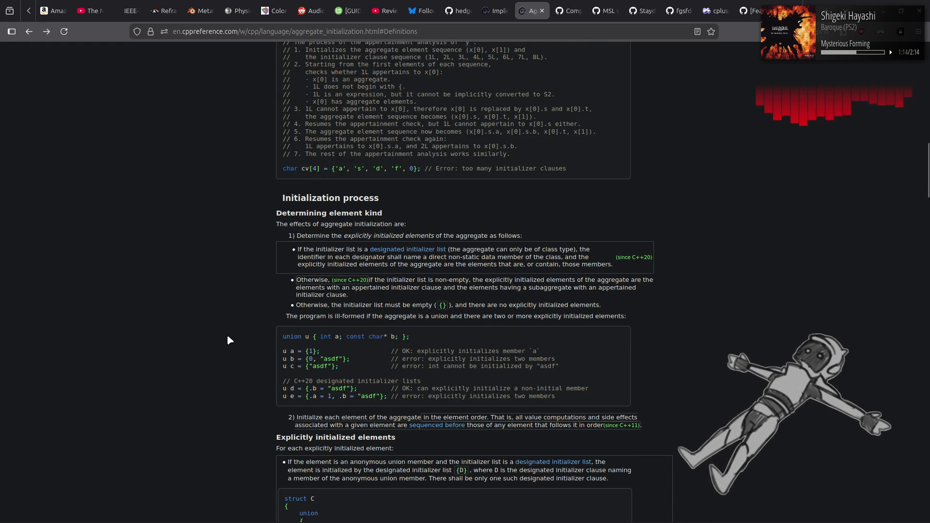
Continue down past Designated initializers to the Character arrays section with its char a[] = "abc" examples
{"action": "scroll", "coordinate": [228, 338], "scroll_direction": "down", "scroll_amount": 5}
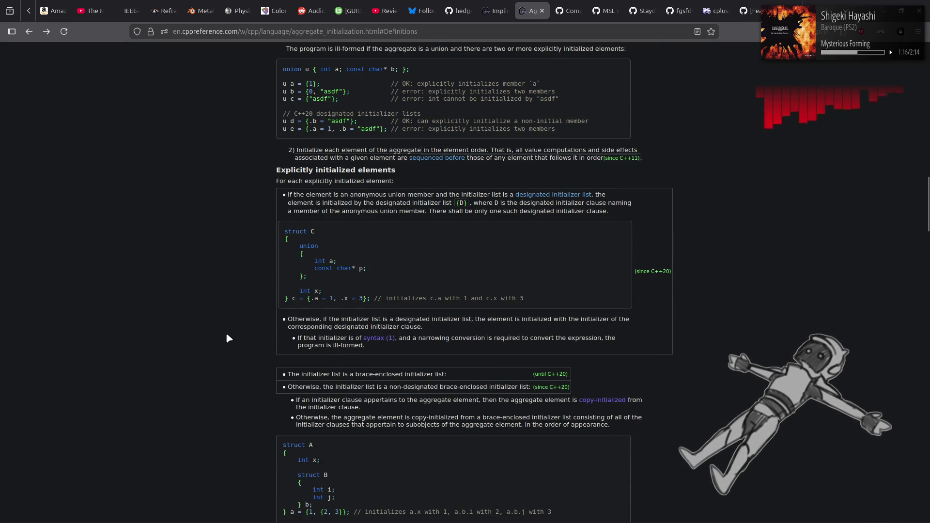
{"action": "scroll", "coordinate": [229, 337], "scroll_direction": "down", "scroll_amount": 4}
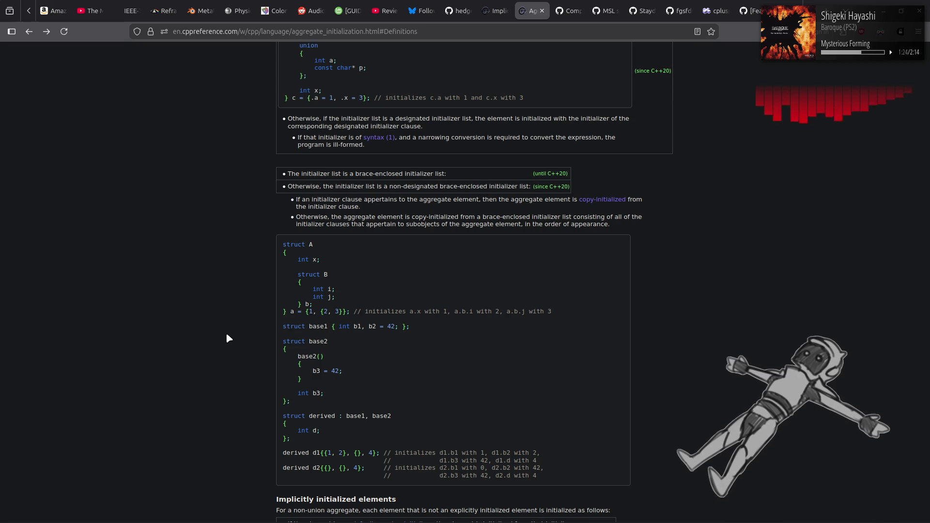
{"action": "scroll", "coordinate": [228, 338], "scroll_direction": "down", "scroll_amount": 6}
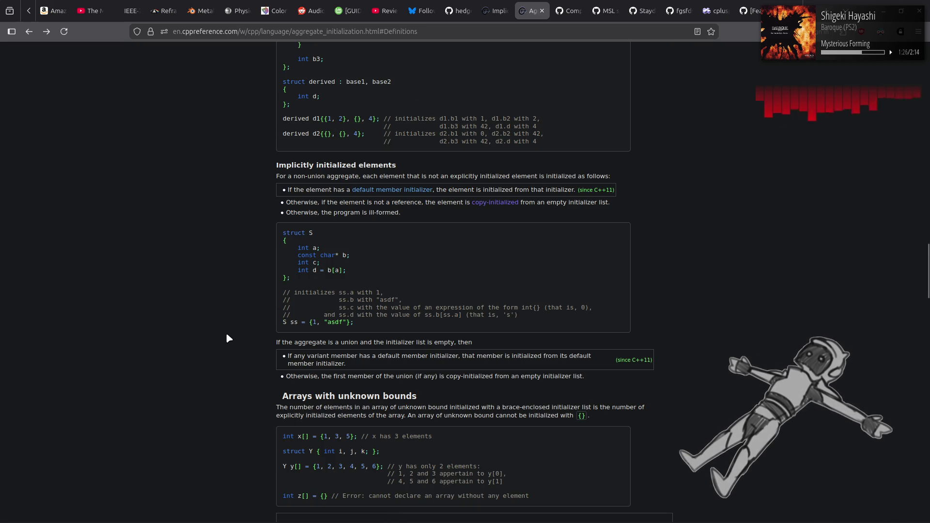
{"action": "scroll", "coordinate": [228, 338], "scroll_direction": "down", "scroll_amount": 4}
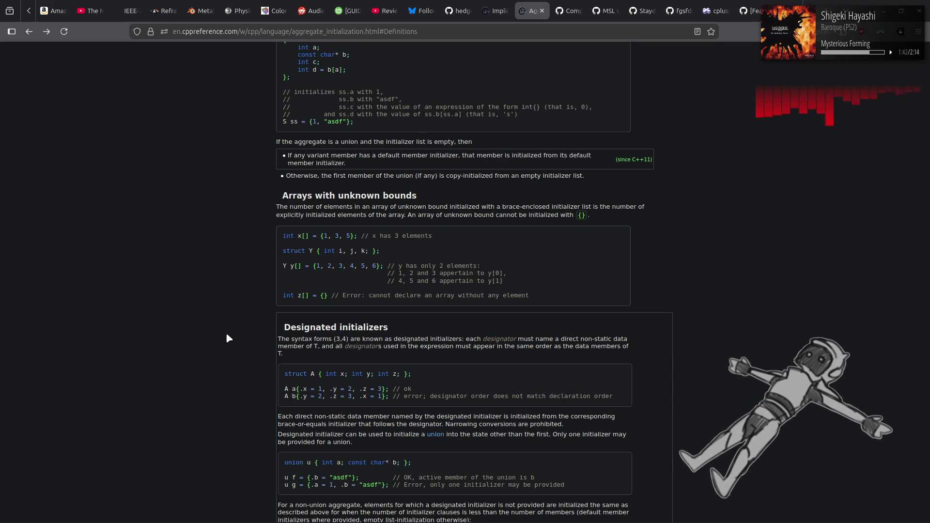
{"action": "scroll", "coordinate": [227, 335], "scroll_direction": "down", "scroll_amount": 4}
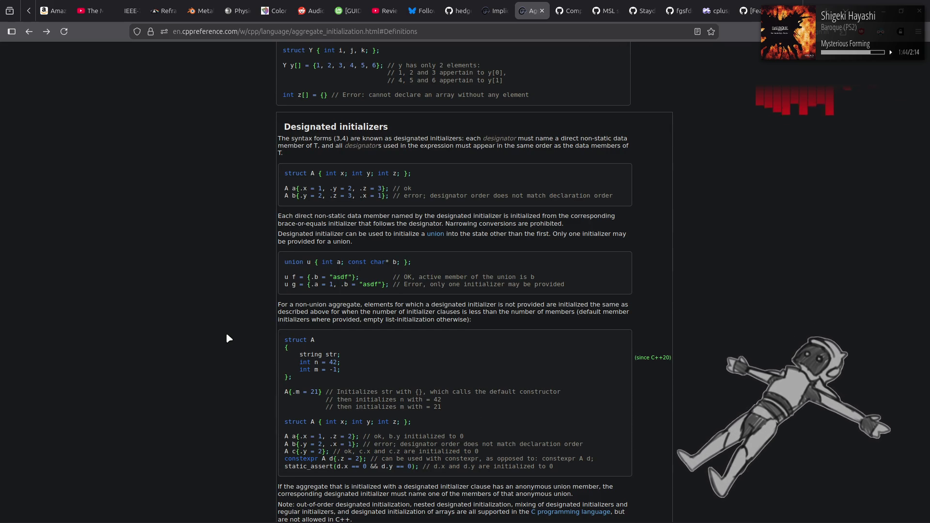
{"action": "scroll", "coordinate": [227, 335], "scroll_direction": "down", "scroll_amount": 4}
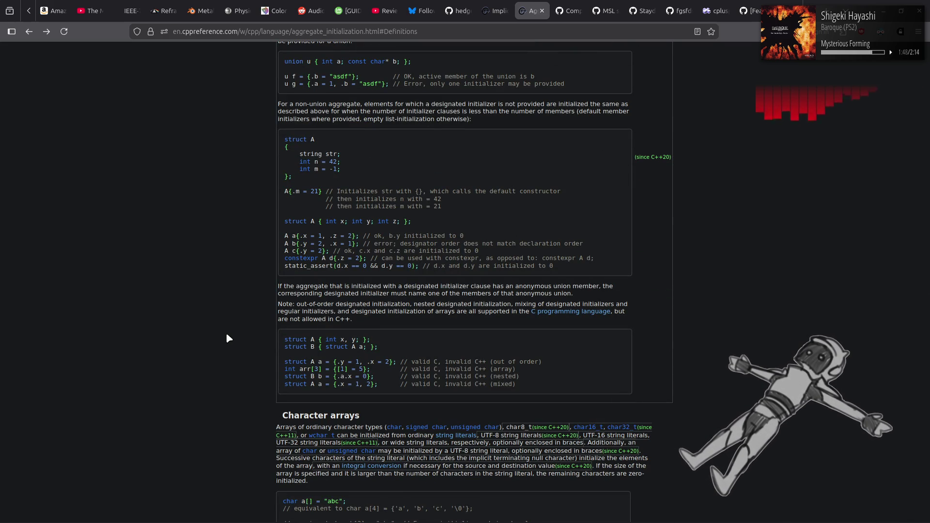
{"action": "scroll", "coordinate": [228, 337], "scroll_direction": "down", "scroll_amount": 3}
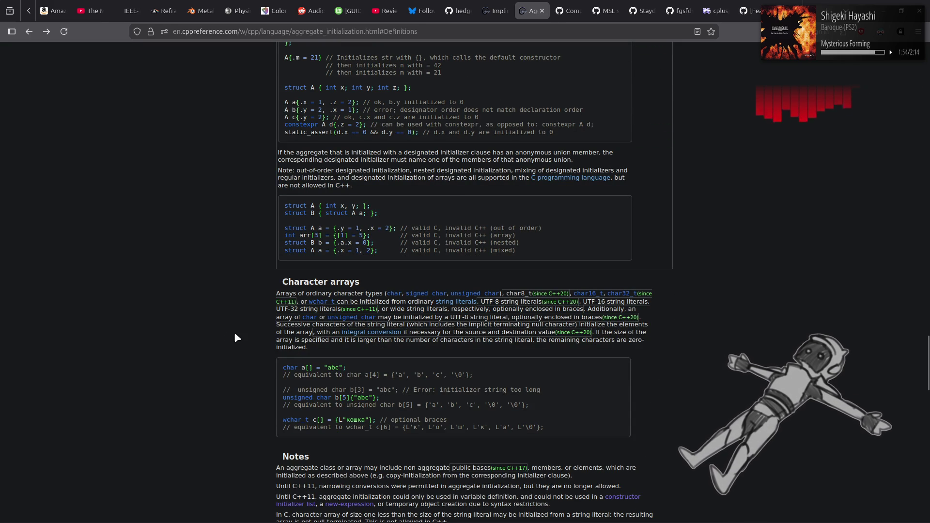
{"action": "key", "text": "alt+Tab"}
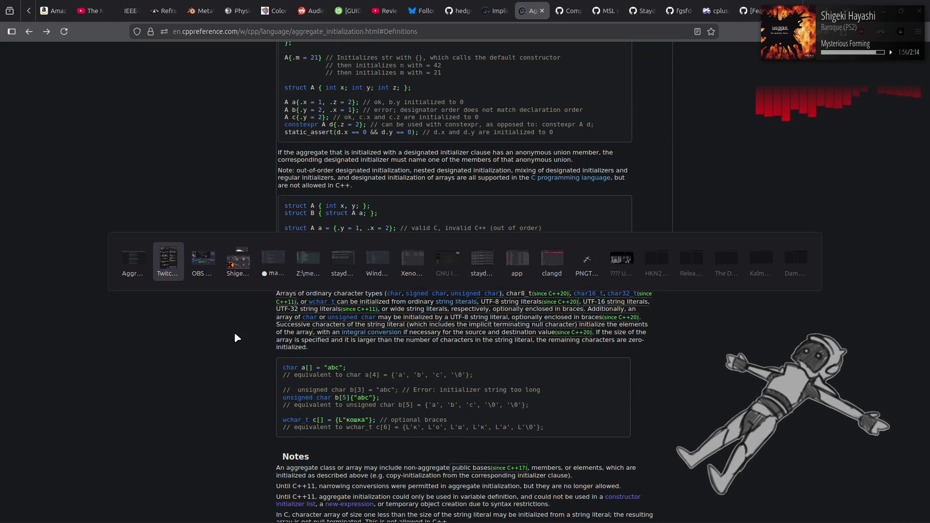
{"action": "key", "text": "Tab"}
{"action": "key", "text": "Tab"}
{"action": "key", "text": "Tab"}
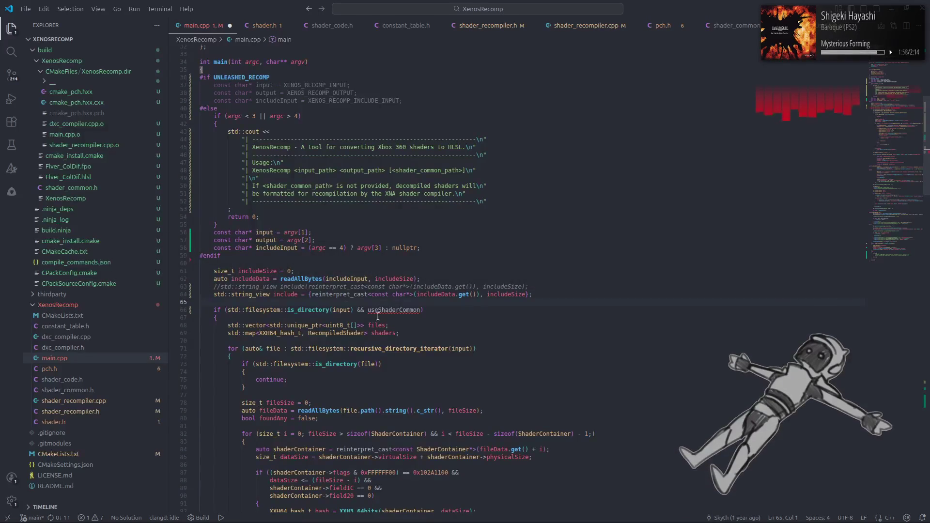
{"action": "mouse_move", "coordinate": [289, 296]}
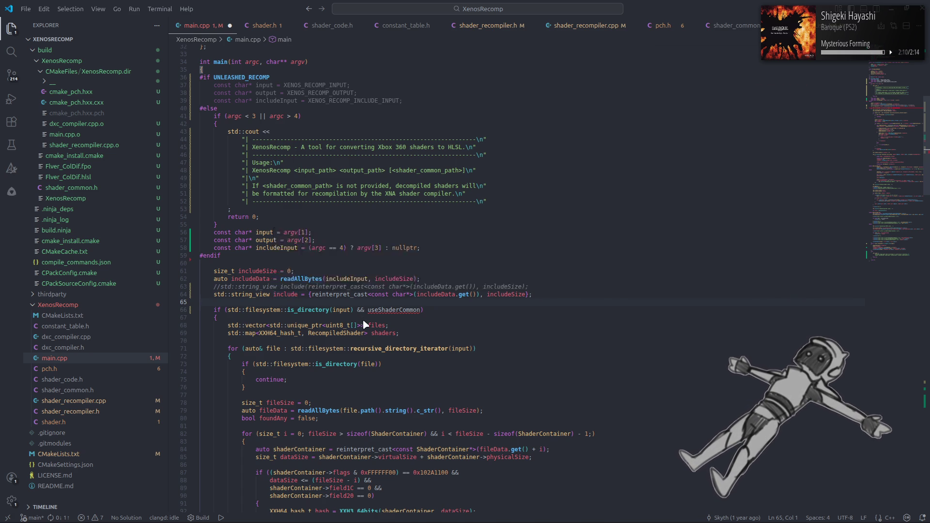
{"action": "key", "text": "alt+Tab"}
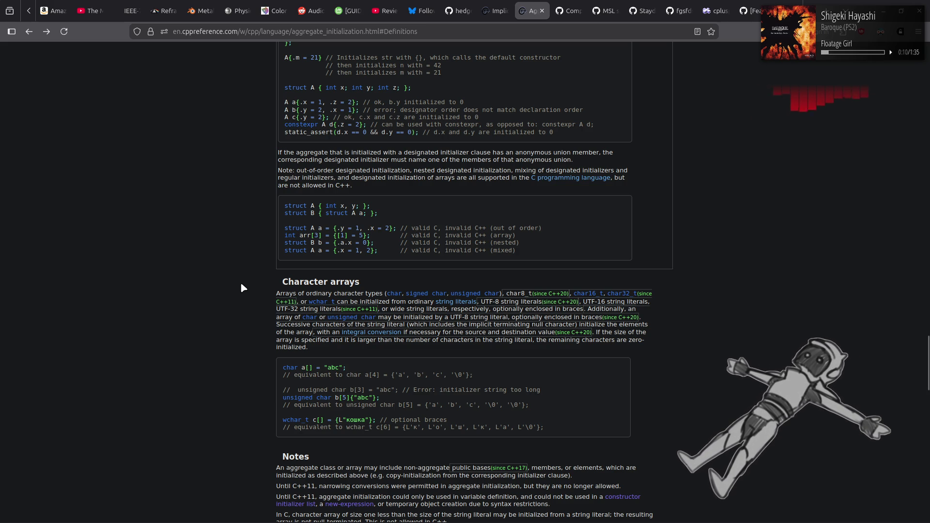
Read through Notes, the feature-test table, Example and Defect reports, then go back to Initialization
{"action": "scroll", "coordinate": [240, 286], "scroll_direction": "down", "scroll_amount": 4}
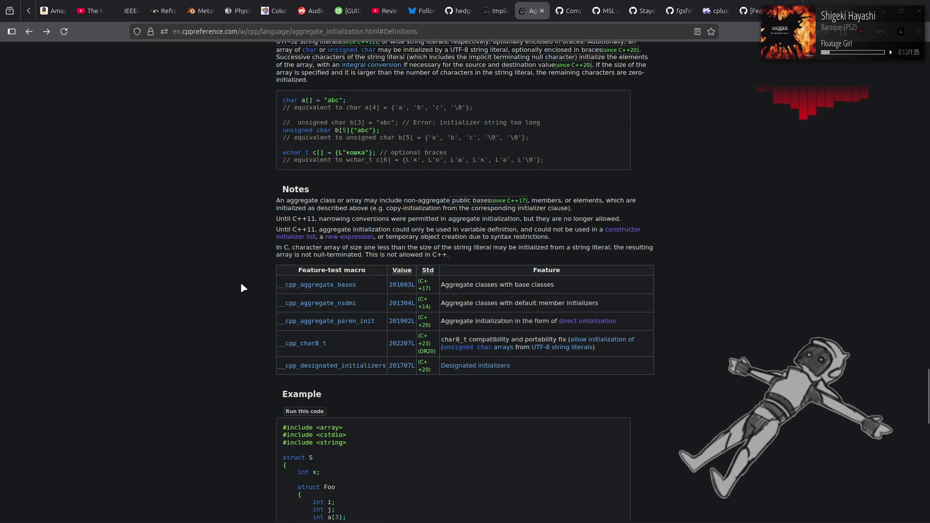
{"action": "scroll", "coordinate": [241, 286], "scroll_direction": "down", "scroll_amount": 8}
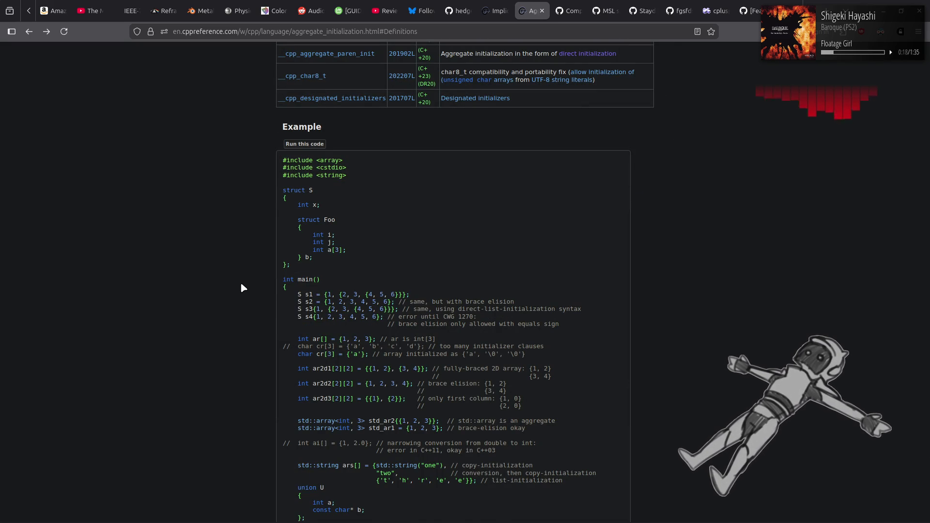
{"action": "scroll", "coordinate": [241, 284], "scroll_direction": "down", "scroll_amount": 4}
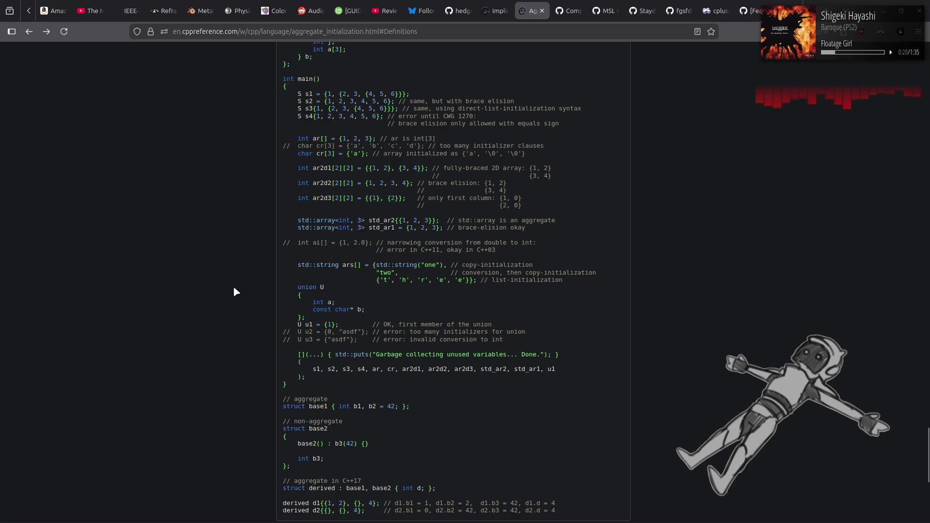
{"action": "scroll", "coordinate": [234, 291], "scroll_direction": "up", "scroll_amount": 7}
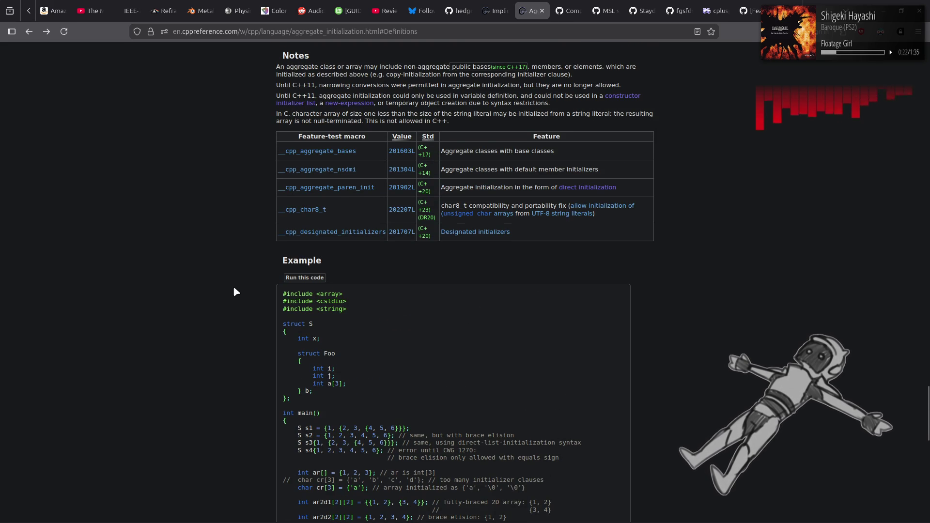
{"action": "scroll", "coordinate": [234, 288], "scroll_direction": "down", "scroll_amount": 1}
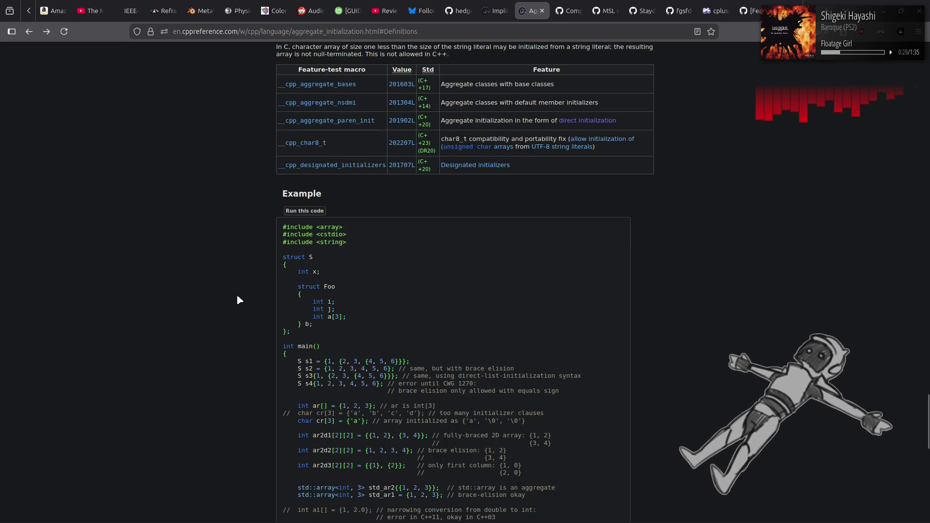
{"action": "scroll", "coordinate": [239, 297], "scroll_direction": "down", "scroll_amount": 5}
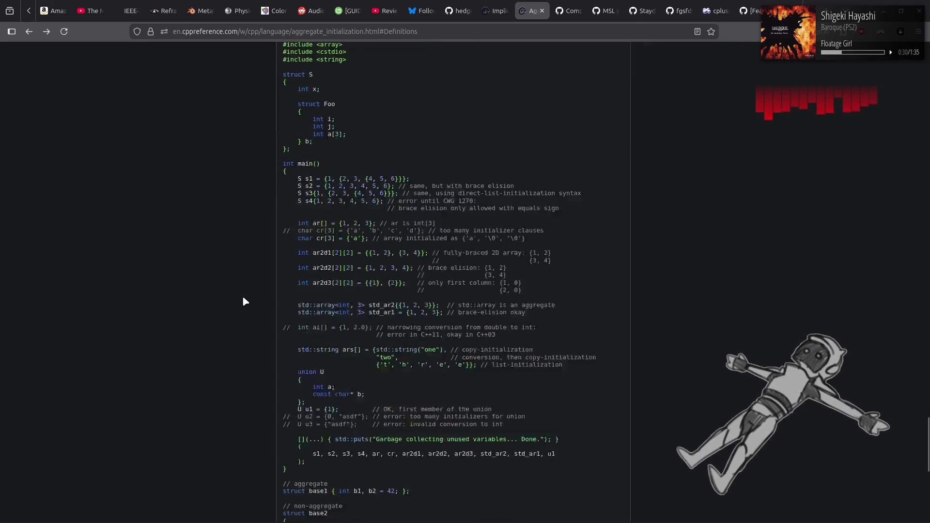
{"action": "scroll", "coordinate": [243, 297], "scroll_direction": "down", "scroll_amount": 6}
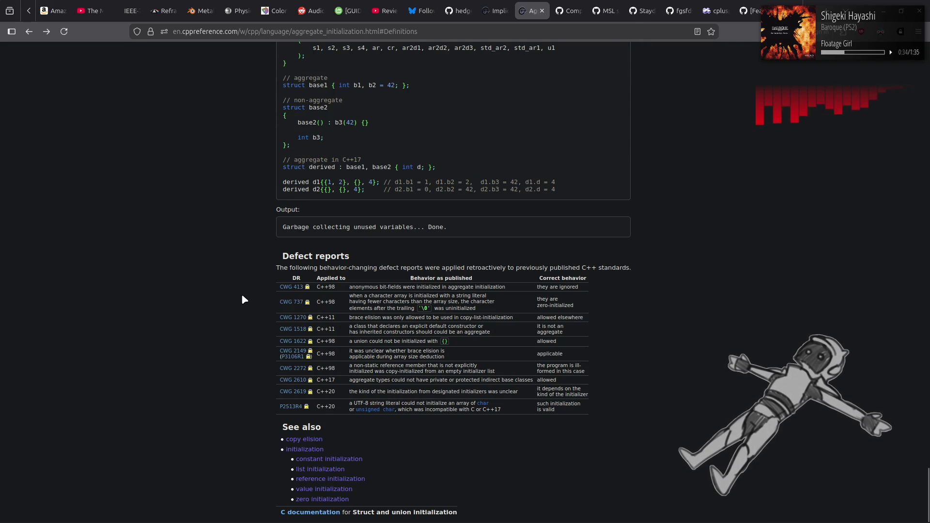
{"action": "key", "text": "alt+Left"}
{"action": "key", "text": "alt+Right"}
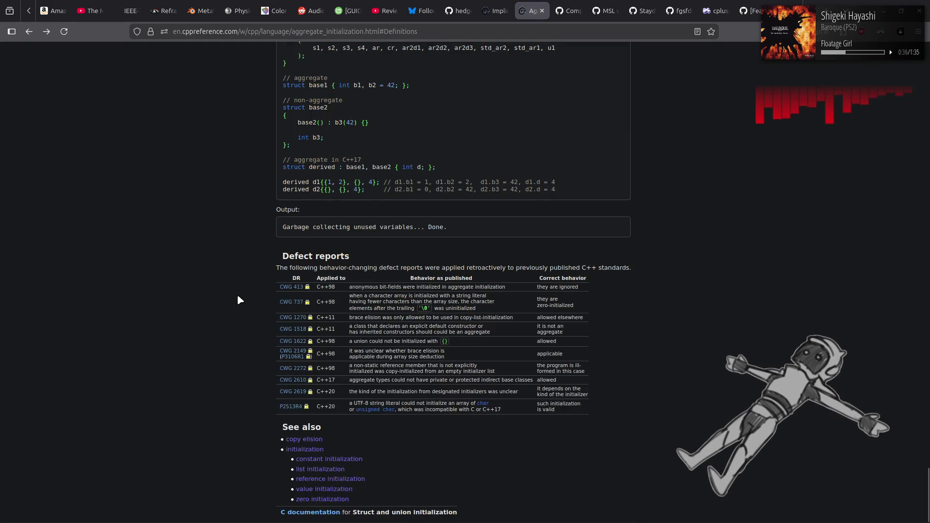
{"action": "key", "text": "alt+Left"}
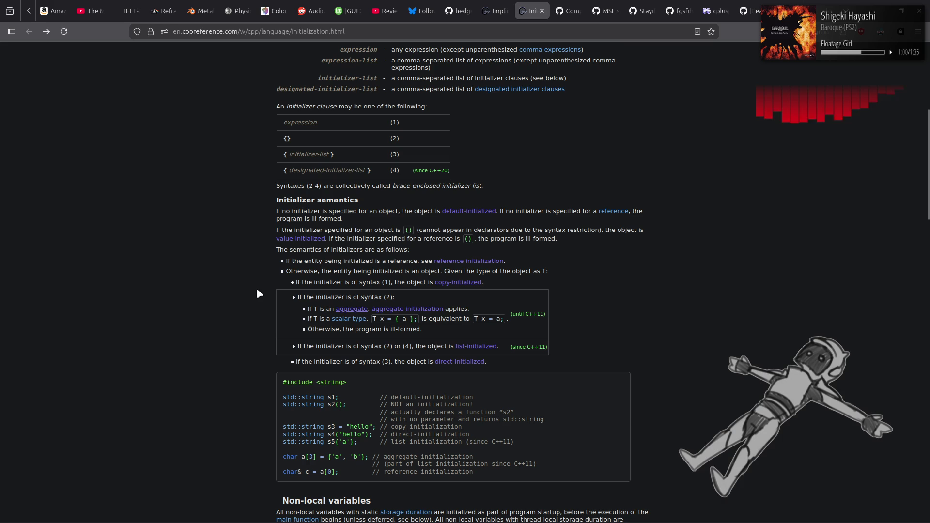
Glance at the designated initializer clauses reference and return to the Initialization page
{"action": "scroll", "coordinate": [257, 293], "scroll_direction": "up", "scroll_amount": 5}
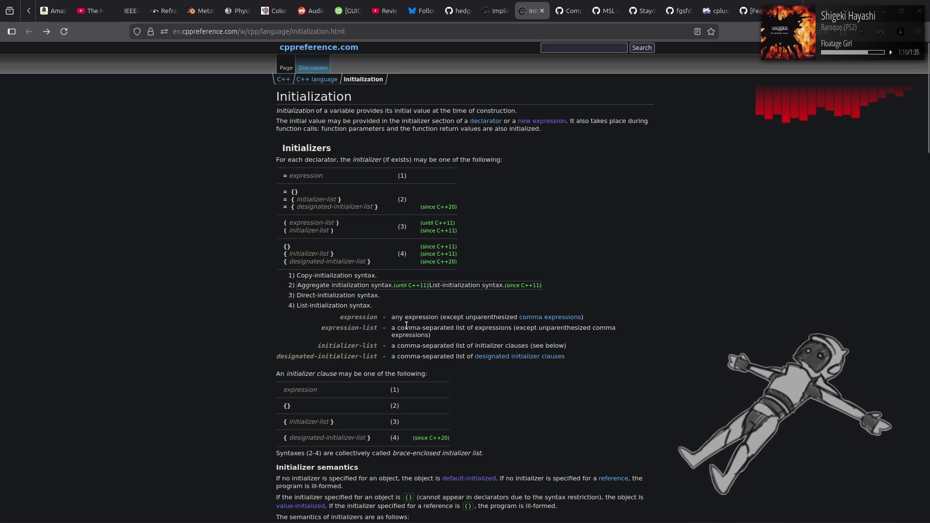
{"action": "left_click", "coordinate": [503, 357]}
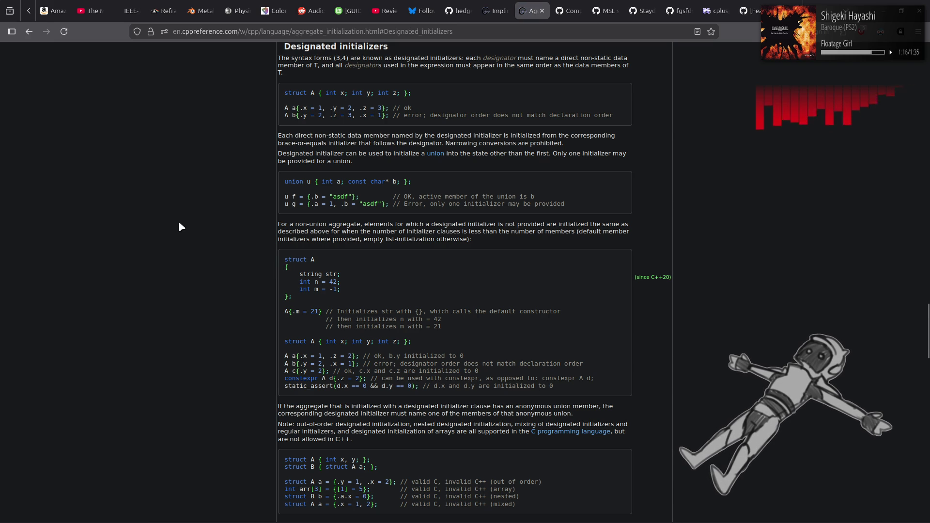
{"action": "key", "text": "alt+Left"}
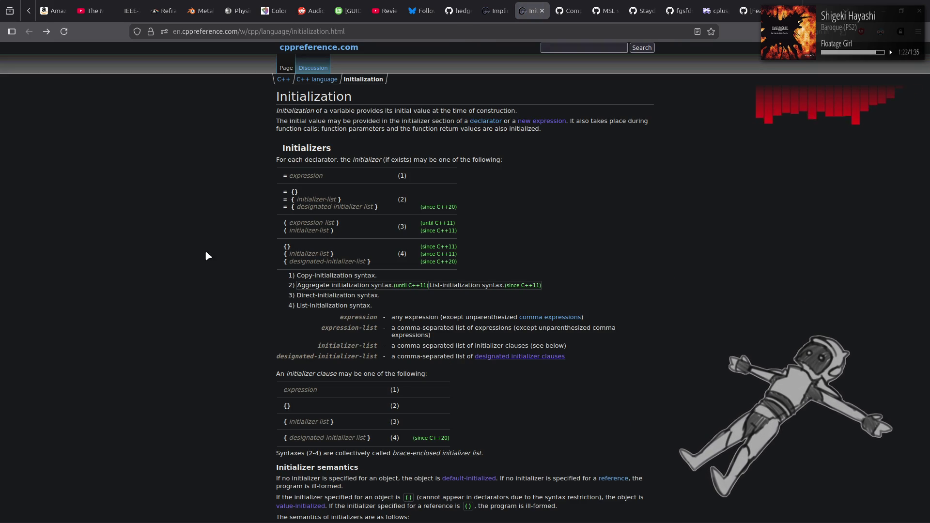
Scroll through Initializer semantics and Non-local variables to See also, and open Copy constructors
{"action": "scroll", "coordinate": [206, 252], "scroll_direction": "down", "scroll_amount": 4}
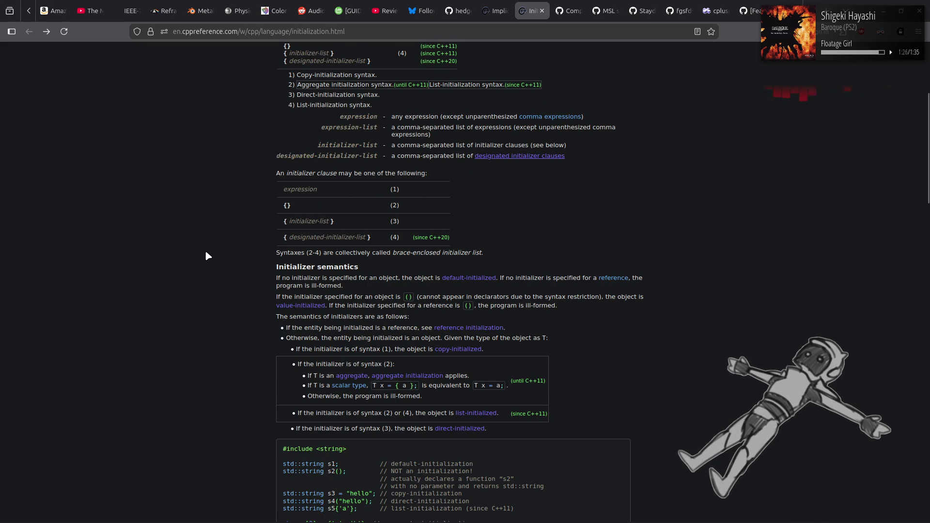
{"action": "scroll", "coordinate": [205, 251], "scroll_direction": "down", "scroll_amount": 1}
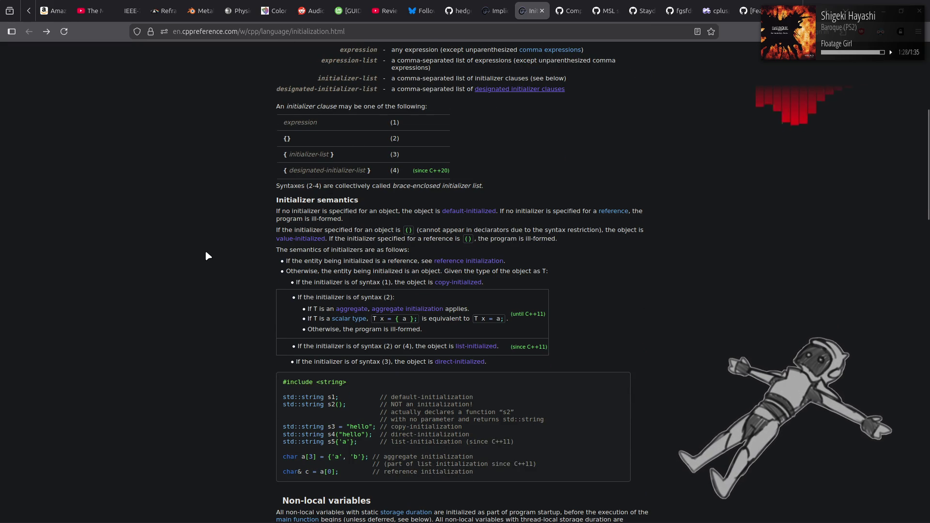
{"action": "scroll", "coordinate": [205, 252], "scroll_direction": "down", "scroll_amount": 1}
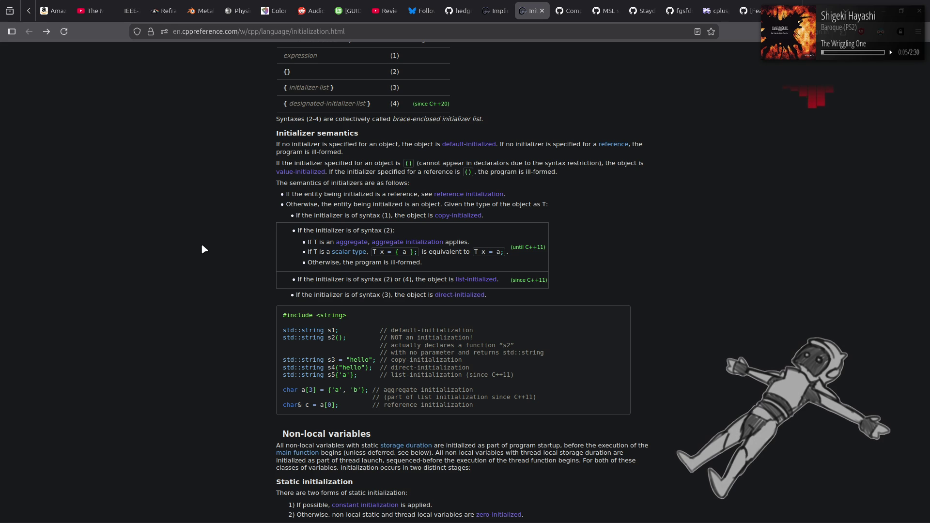
{"action": "scroll", "coordinate": [201, 246], "scroll_direction": "down", "scroll_amount": 1}
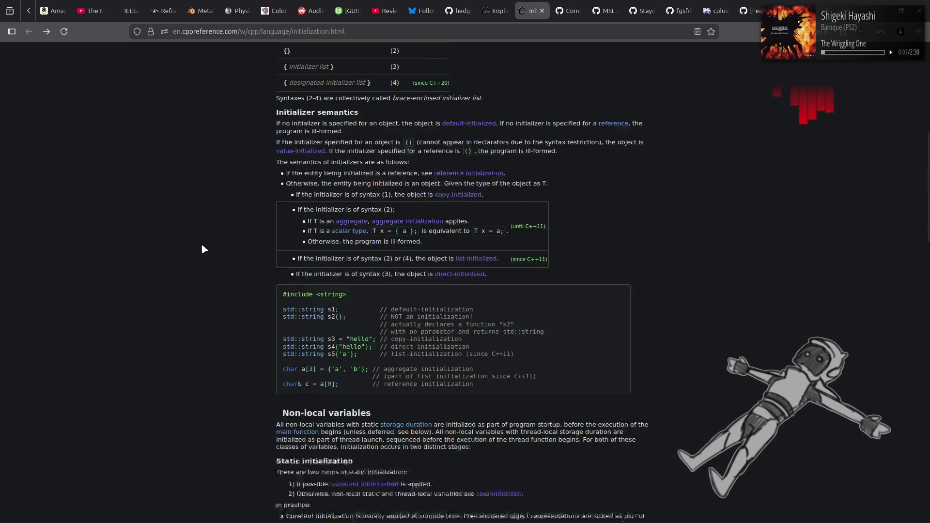
{"action": "scroll", "coordinate": [203, 248], "scroll_direction": "down", "scroll_amount": 5}
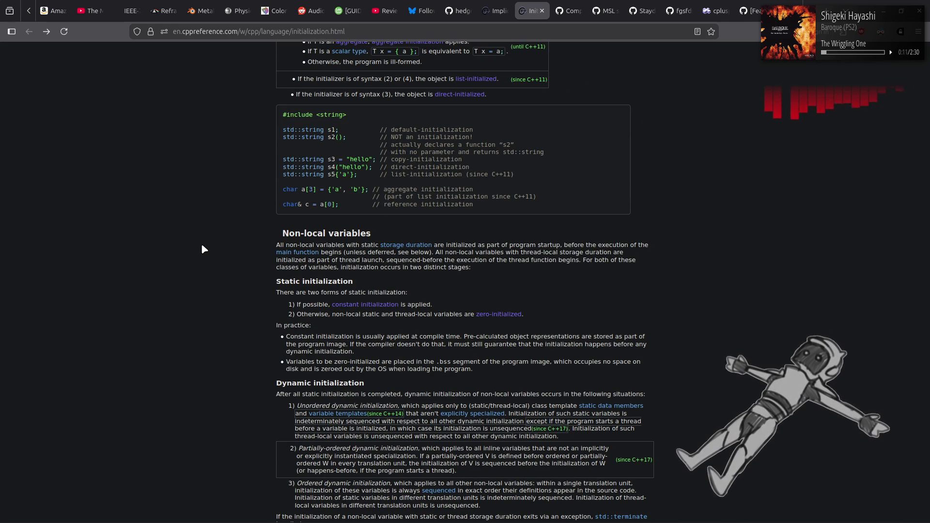
{"action": "scroll", "coordinate": [201, 248], "scroll_direction": "down", "scroll_amount": 15}
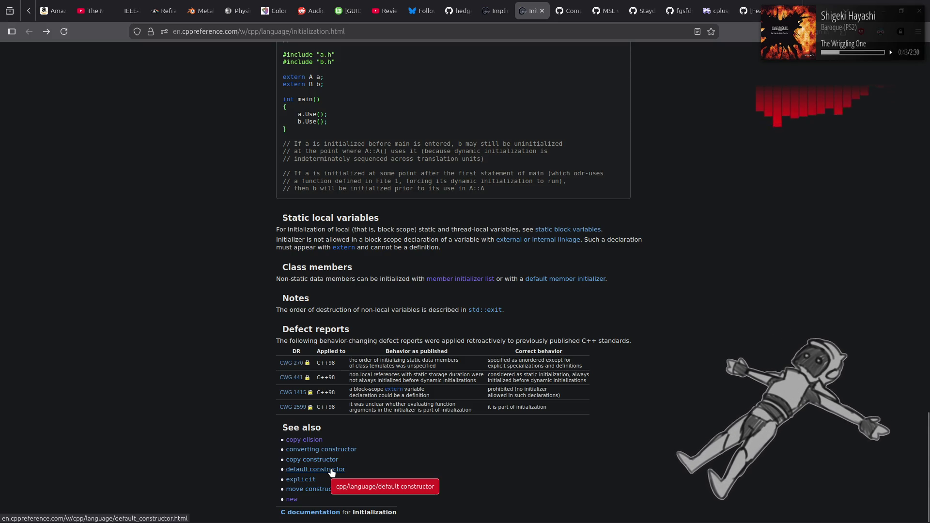
{"action": "left_click", "coordinate": [313, 459]}
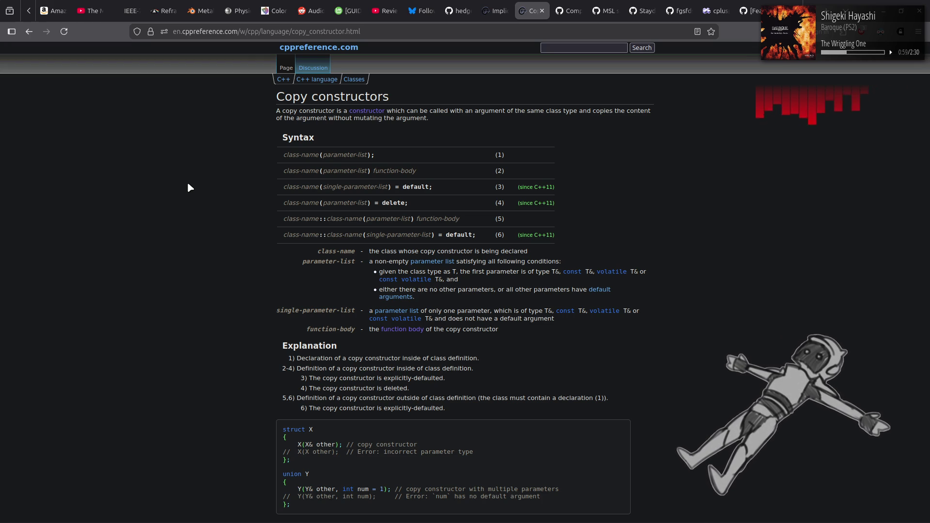
Scroll the Copy constructors page through its struct A/B/C example, four defect reports and See also
{"action": "scroll", "coordinate": [188, 184], "scroll_direction": "down", "scroll_amount": 3}
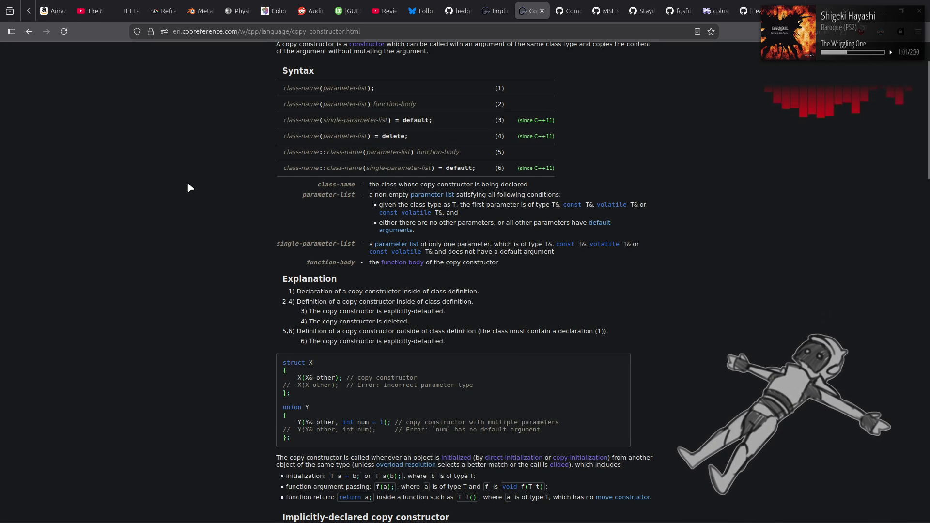
{"action": "scroll", "coordinate": [188, 184], "scroll_direction": "down", "scroll_amount": 10}
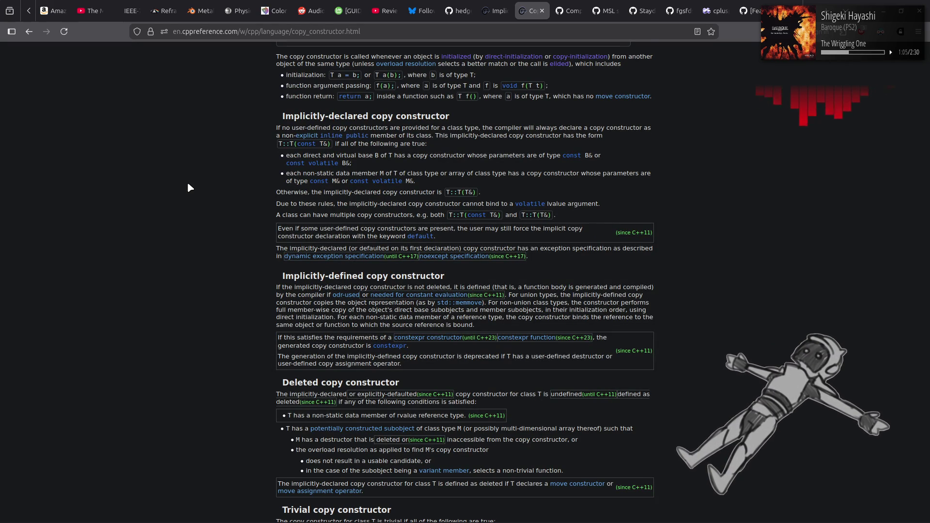
{"action": "scroll", "coordinate": [188, 184], "scroll_direction": "down", "scroll_amount": 6}
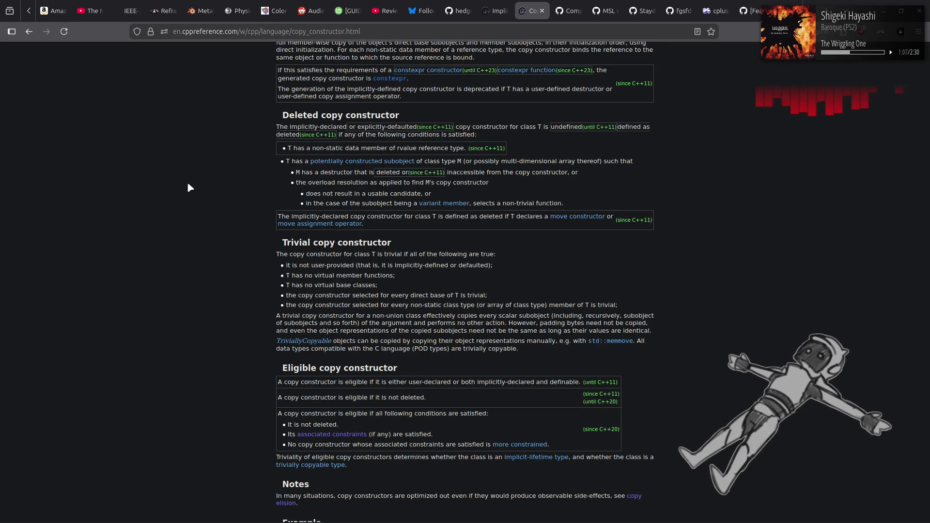
{"action": "scroll", "coordinate": [188, 185], "scroll_direction": "down", "scroll_amount": 5}
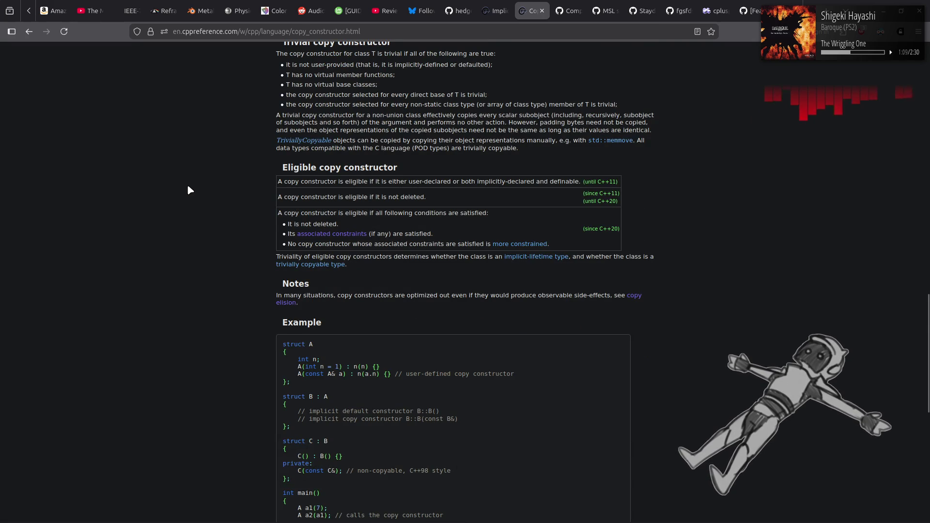
{"action": "scroll", "coordinate": [188, 186], "scroll_direction": "down", "scroll_amount": 6}
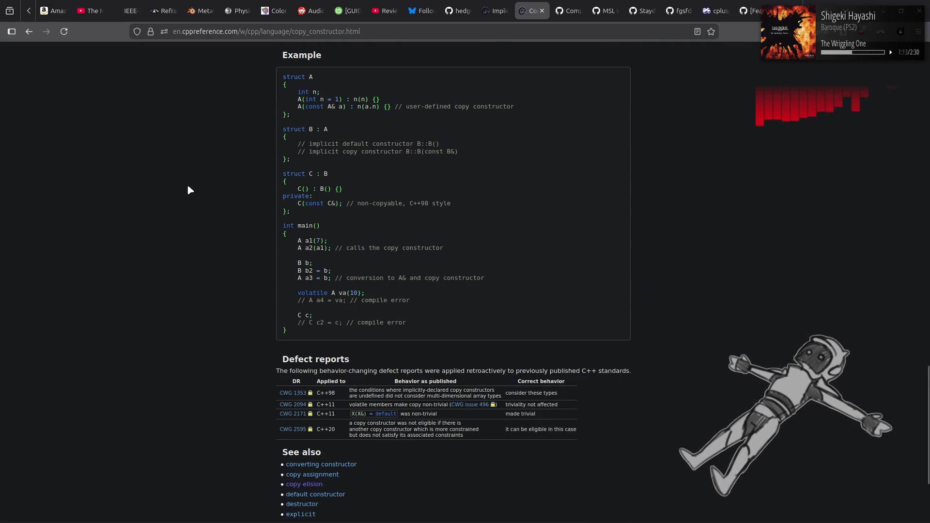
{"action": "scroll", "coordinate": [188, 187], "scroll_direction": "down", "scroll_amount": 3}
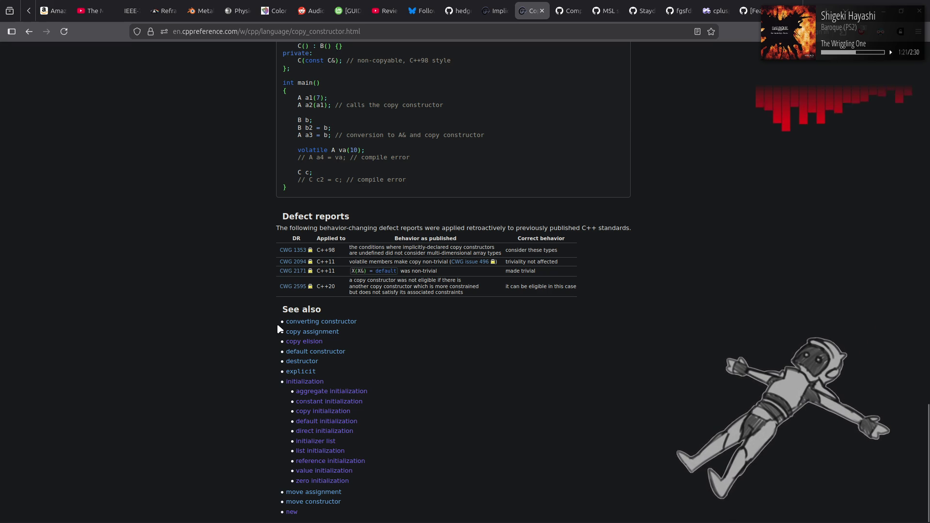
Open the Move constructors page from the Copy constructors See also list
{"action": "left_click", "coordinate": [327, 505]}
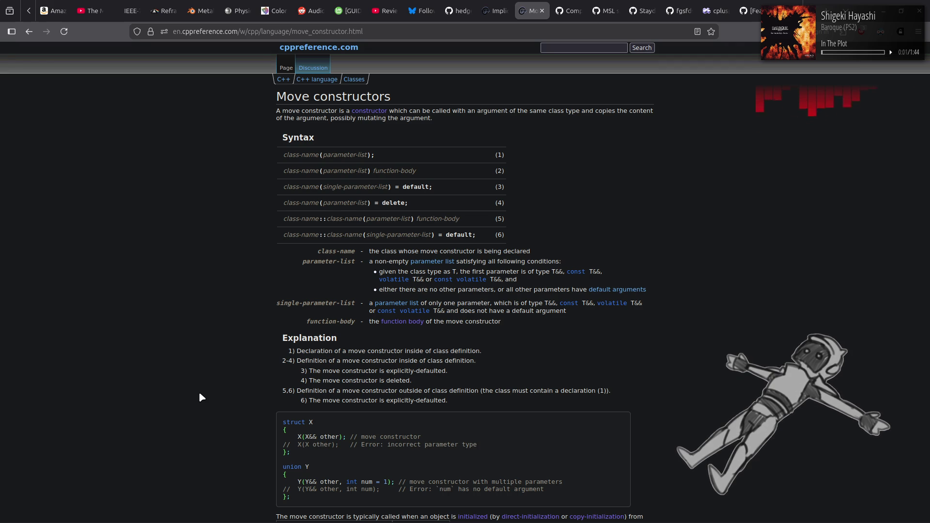
Skim the Move constructors page, go back to Copy constructors, and open Default constructors
{"action": "scroll", "coordinate": [200, 394], "scroll_direction": "down", "scroll_amount": 5}
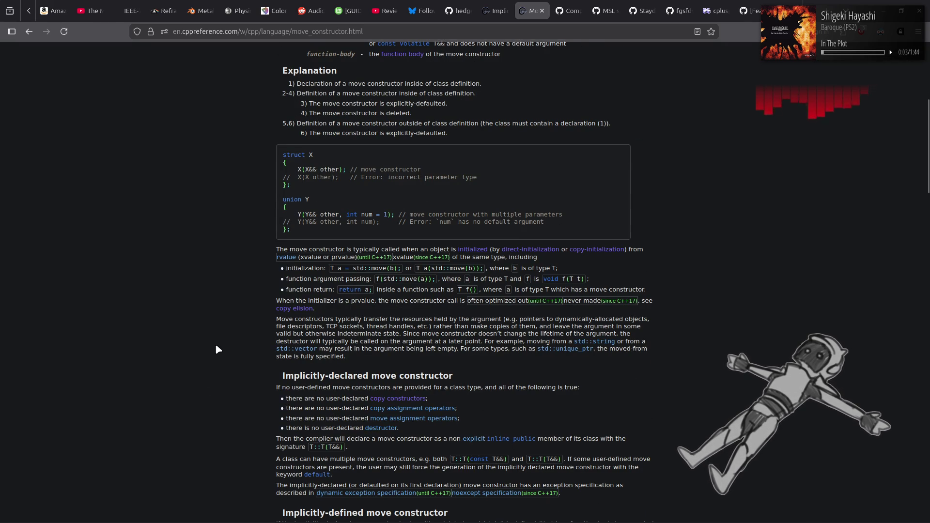
{"action": "scroll", "coordinate": [215, 347], "scroll_direction": "down", "scroll_amount": 4}
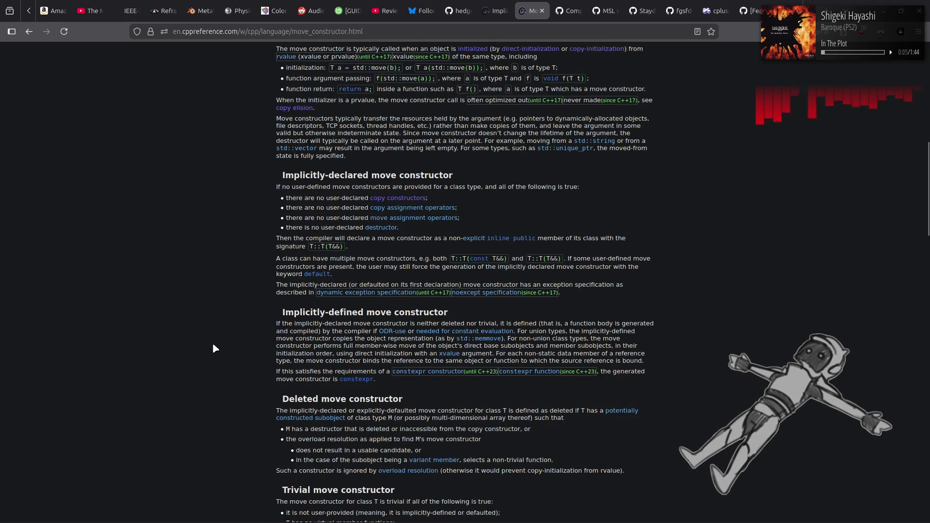
{"action": "key", "text": "alt+Left"}
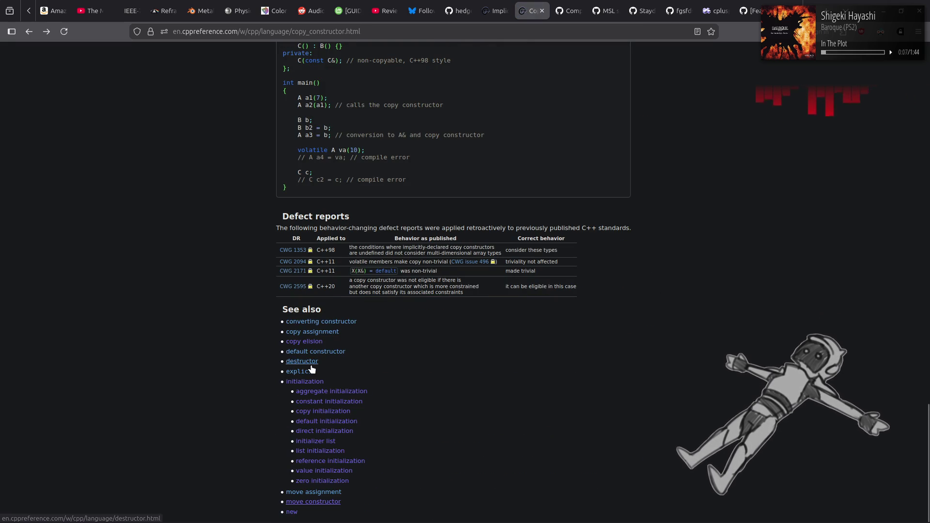
{"action": "left_click", "coordinate": [316, 352]}
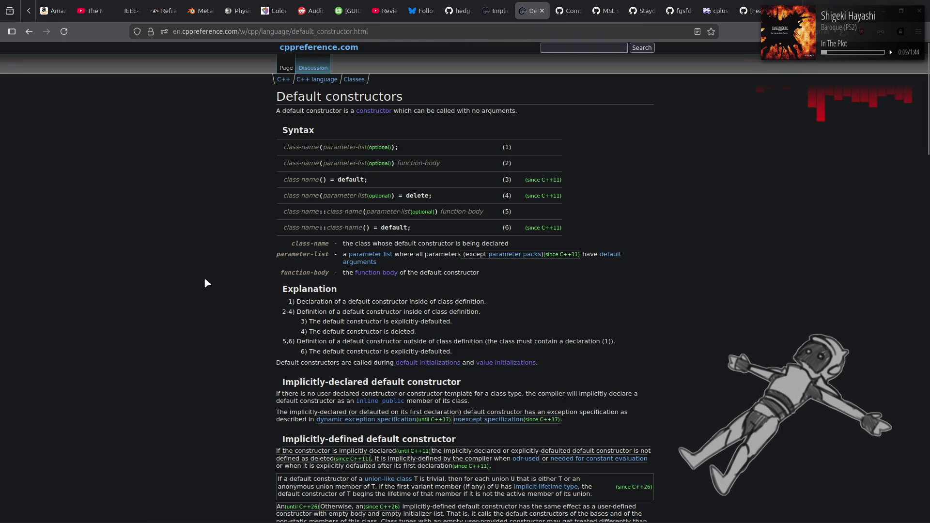
Skim the Default constructors page and return to the Copy constructors page
{"action": "scroll", "coordinate": [206, 280], "scroll_direction": "down", "scroll_amount": 6}
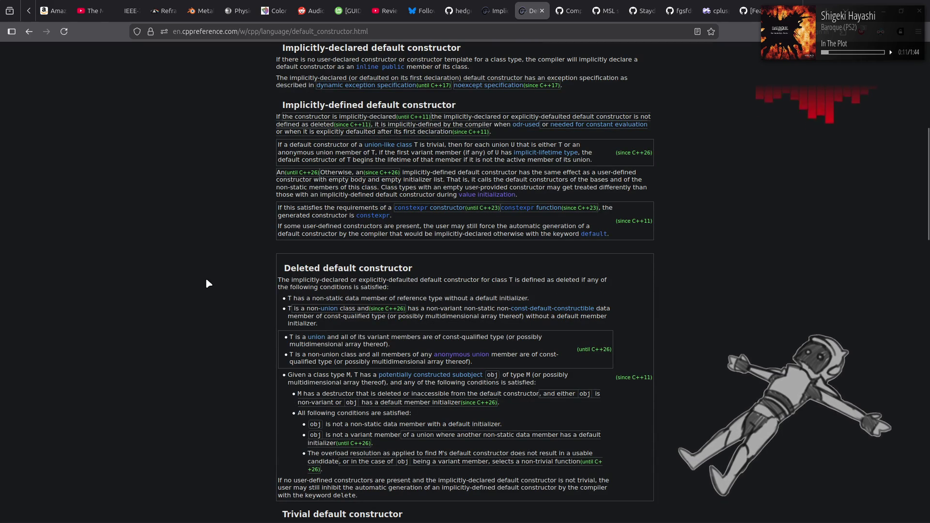
{"action": "scroll", "coordinate": [207, 280], "scroll_direction": "down", "scroll_amount": 6}
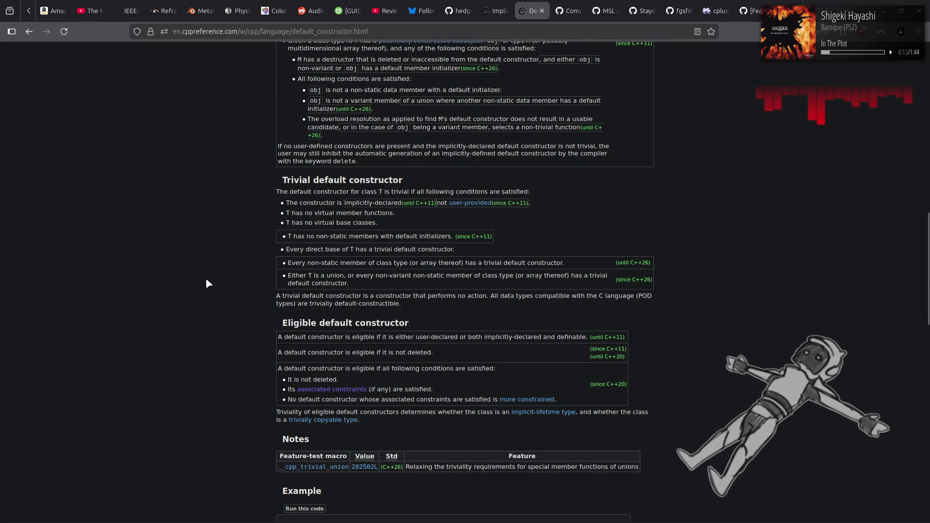
{"action": "scroll", "coordinate": [212, 286], "scroll_direction": "down", "scroll_amount": 5}
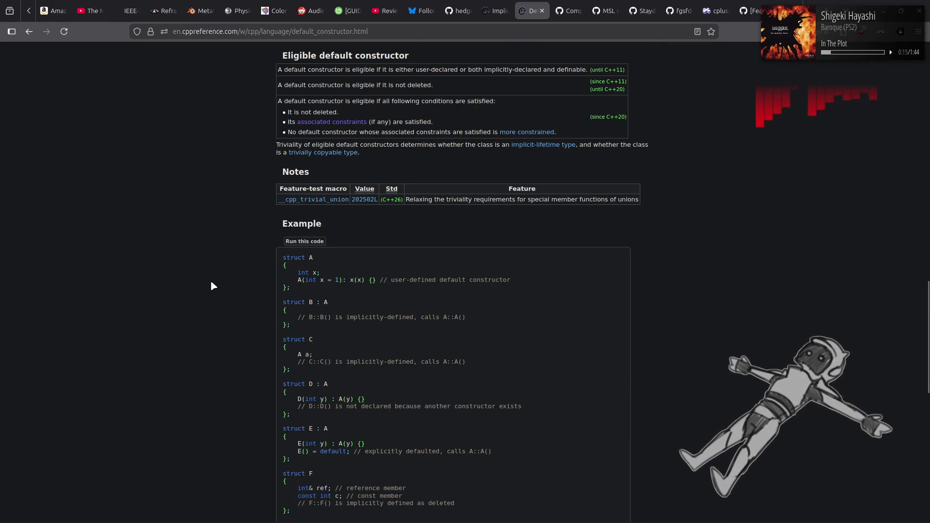
{"action": "scroll", "coordinate": [211, 286], "scroll_direction": "down", "scroll_amount": 9}
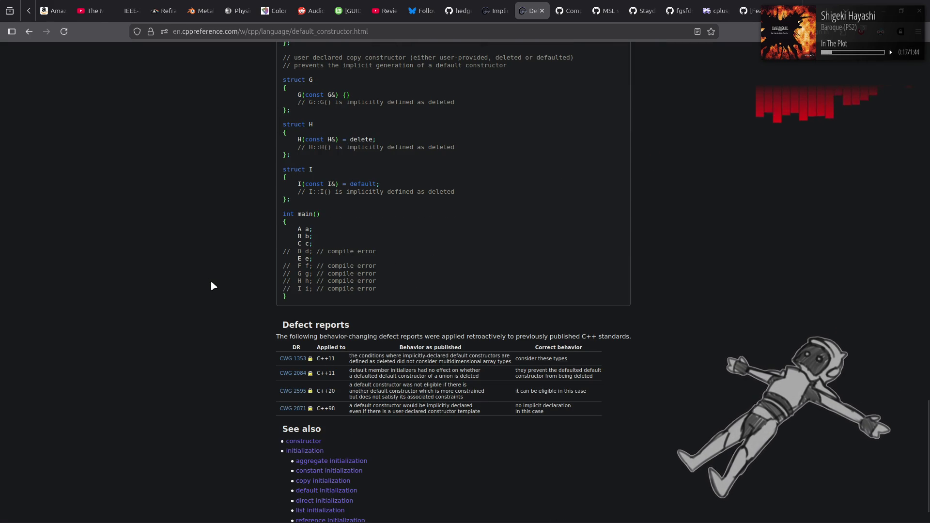
{"action": "key", "text": "alt+Left"}
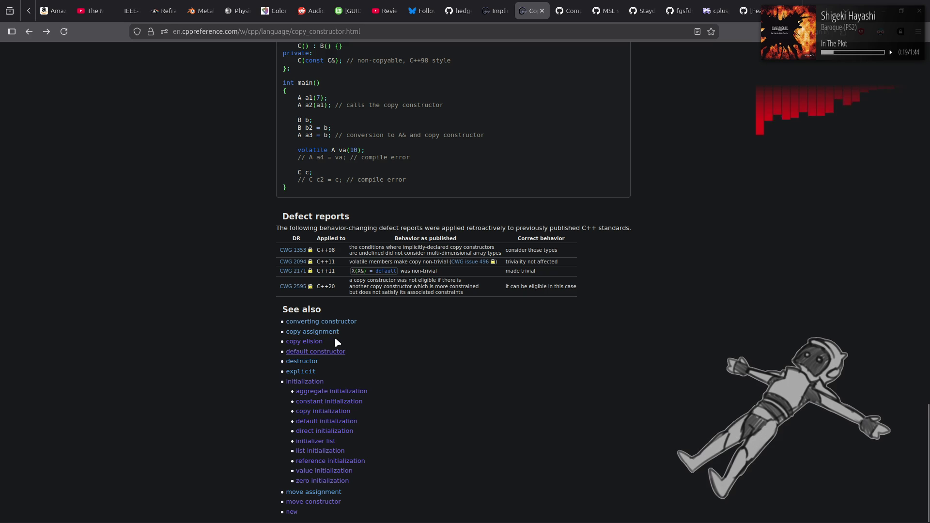
Visit Converting constructor, then go via the explicit specifier page to class template argument deduction
{"action": "left_click", "coordinate": [320, 322]}
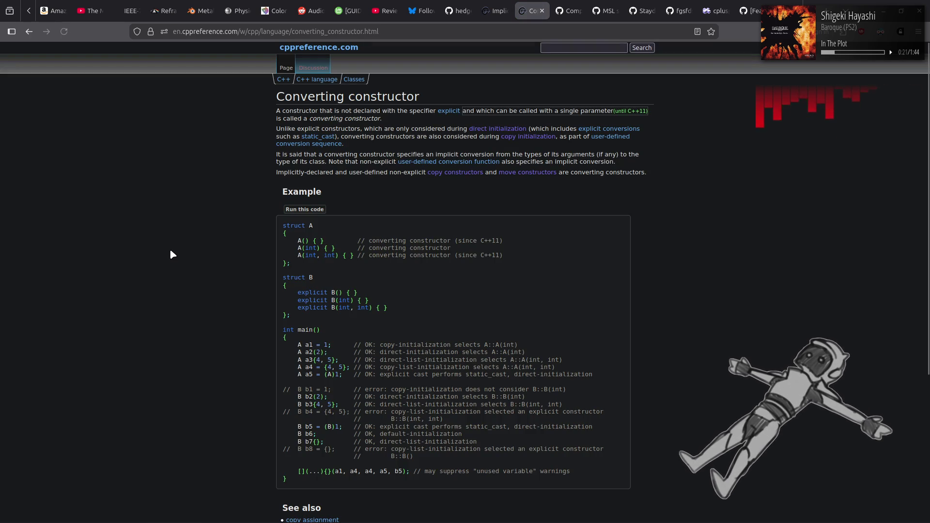
{"action": "key", "text": "alt+Left"}
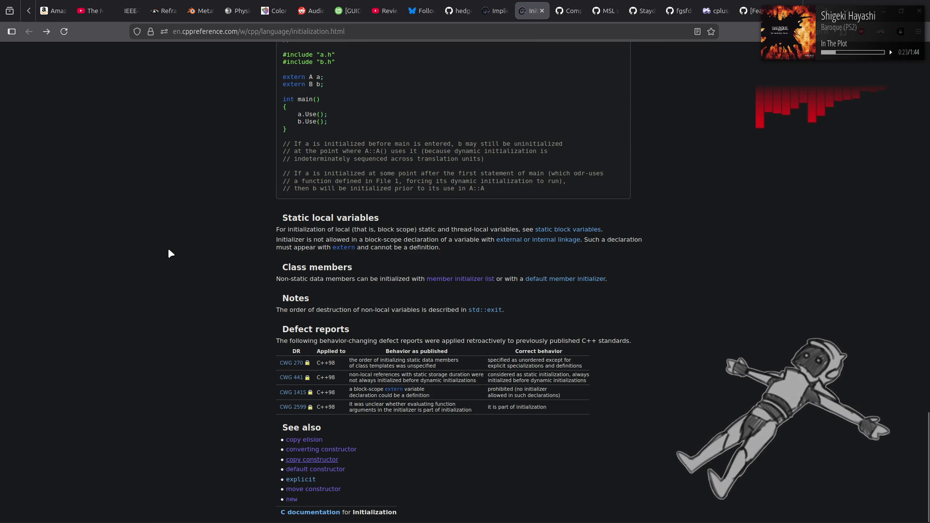
{"action": "left_click", "coordinate": [301, 479]}
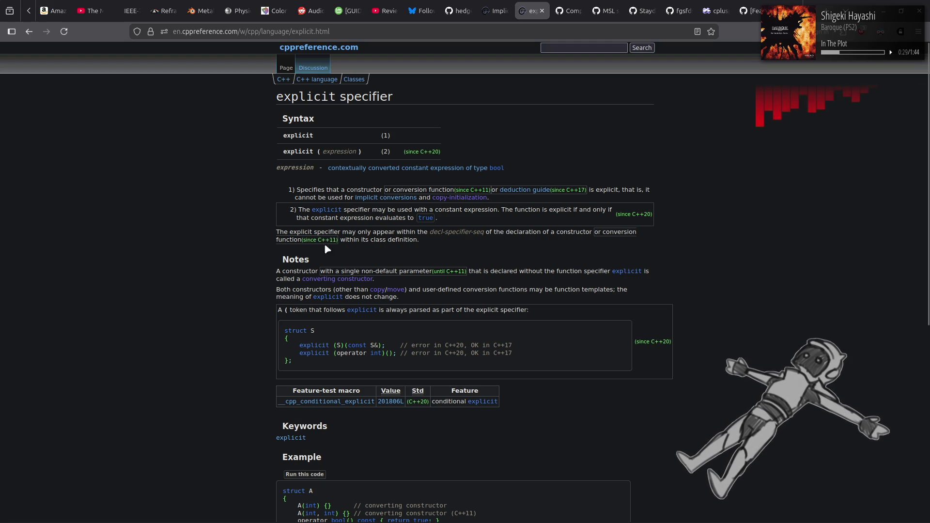
{"action": "left_click", "coordinate": [527, 190]}
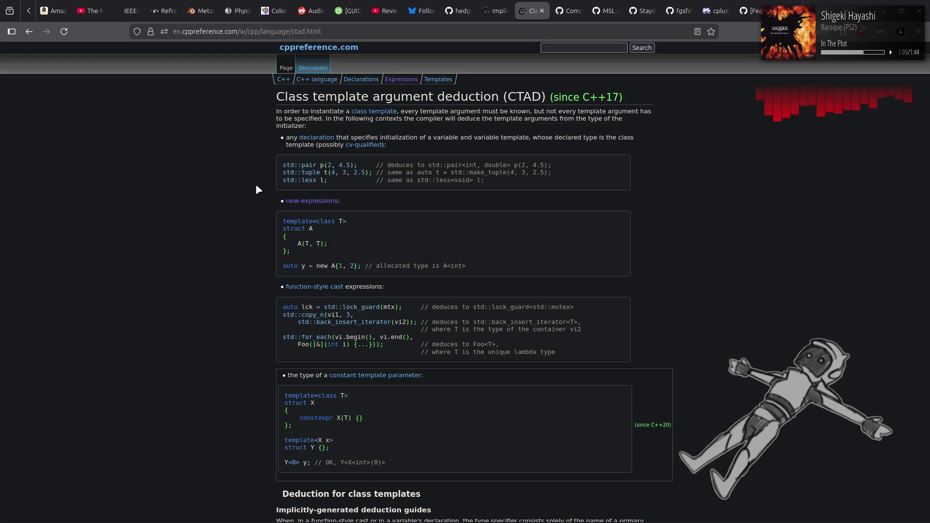
Scroll the CTAD page to the aggregate deduction rules, highlight the Y<0> y example, and follow brace elision
{"action": "scroll", "coordinate": [257, 189], "scroll_direction": "down", "scroll_amount": 3}
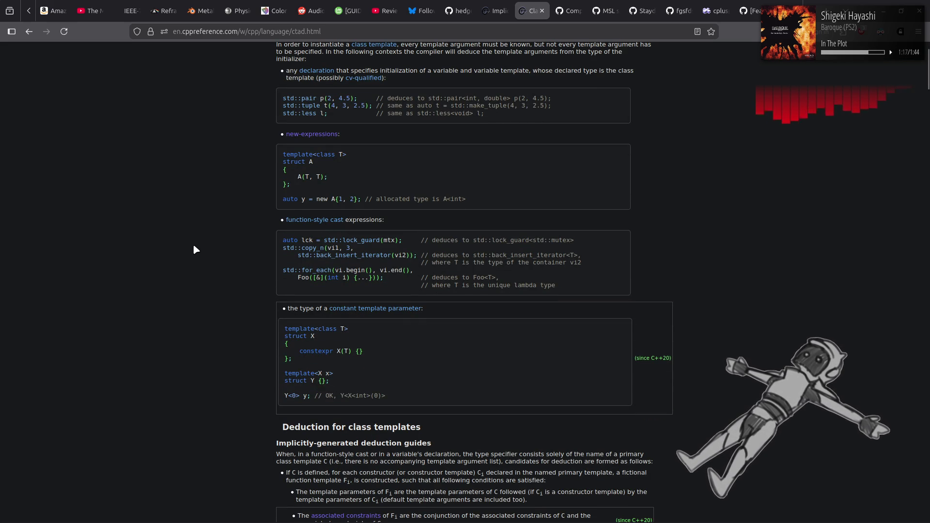
{"action": "scroll", "coordinate": [193, 246], "scroll_direction": "down", "scroll_amount": 10}
{"action": "scroll", "coordinate": [193, 245], "scroll_direction": "down", "scroll_amount": 2}
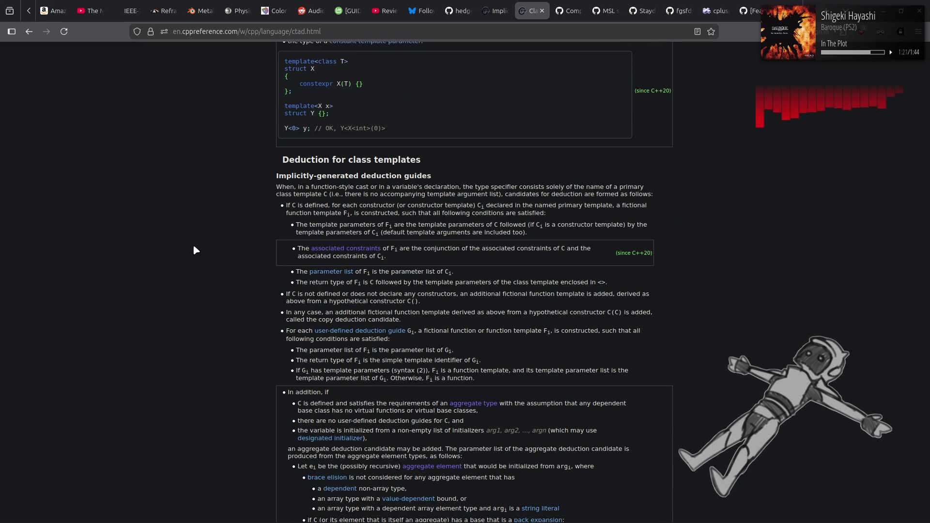
{"action": "scroll", "coordinate": [194, 250], "scroll_direction": "up", "scroll_amount": 6}
{"action": "left_click_drag", "start_coordinate": [283, 262], "coordinate": [421, 270]}
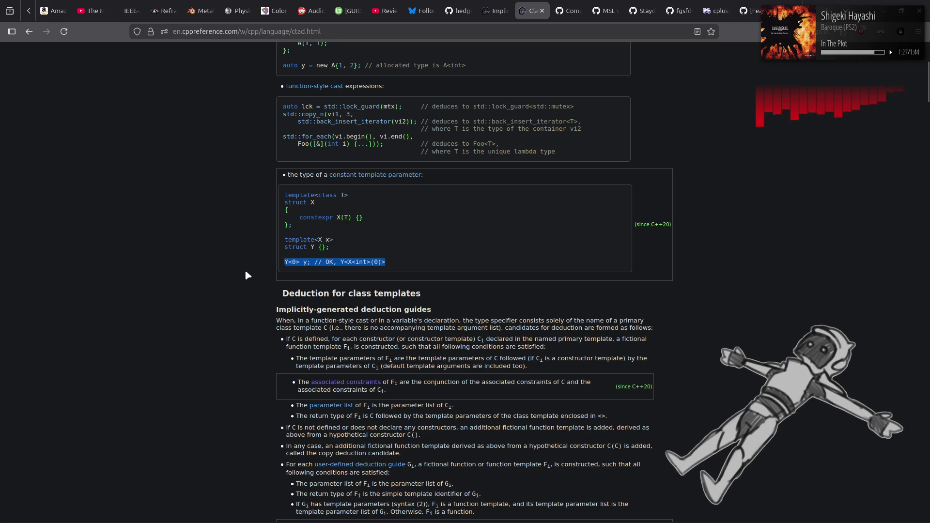
{"action": "left_click", "coordinate": [257, 266]}
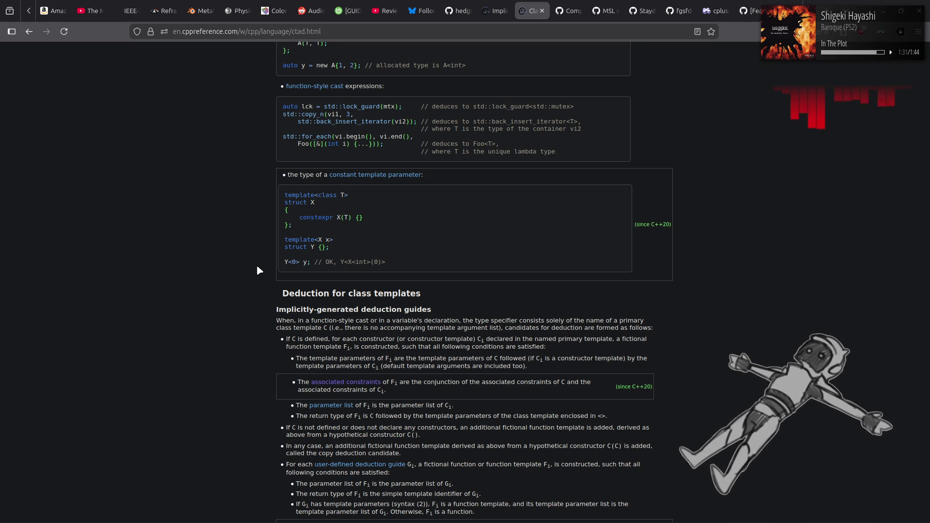
{"action": "scroll", "coordinate": [256, 266], "scroll_direction": "down", "scroll_amount": 8}
{"action": "scroll", "coordinate": [251, 269], "scroll_direction": "down", "scroll_amount": 5}
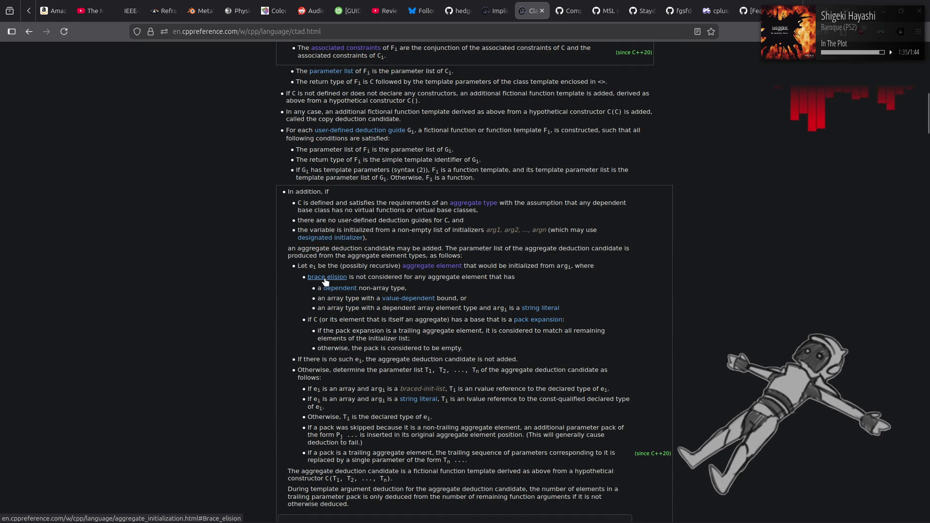
{"action": "left_click", "coordinate": [325, 278]}
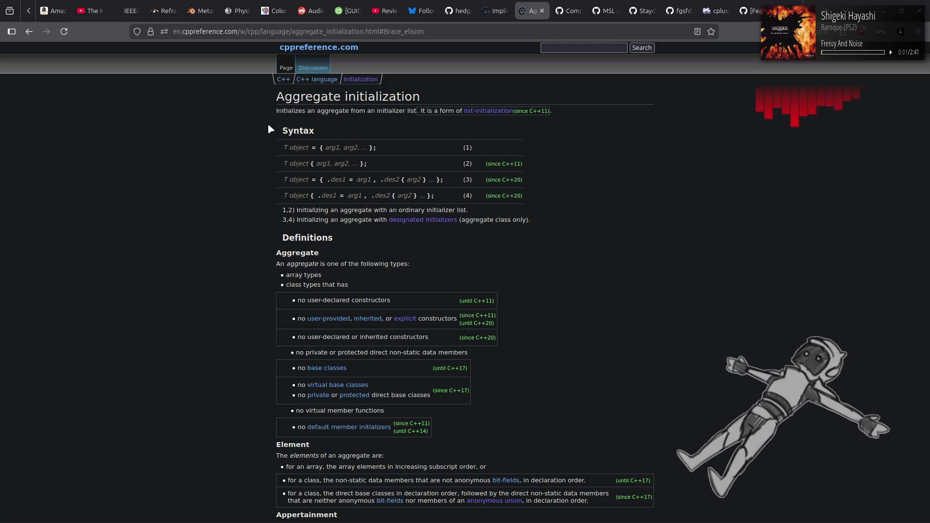
Read down the Aggregate initialization page, then go back to the CTAD page's aggregate deduction candidate rules
{"action": "scroll", "coordinate": [235, 145], "scroll_direction": "down", "scroll_amount": 5}
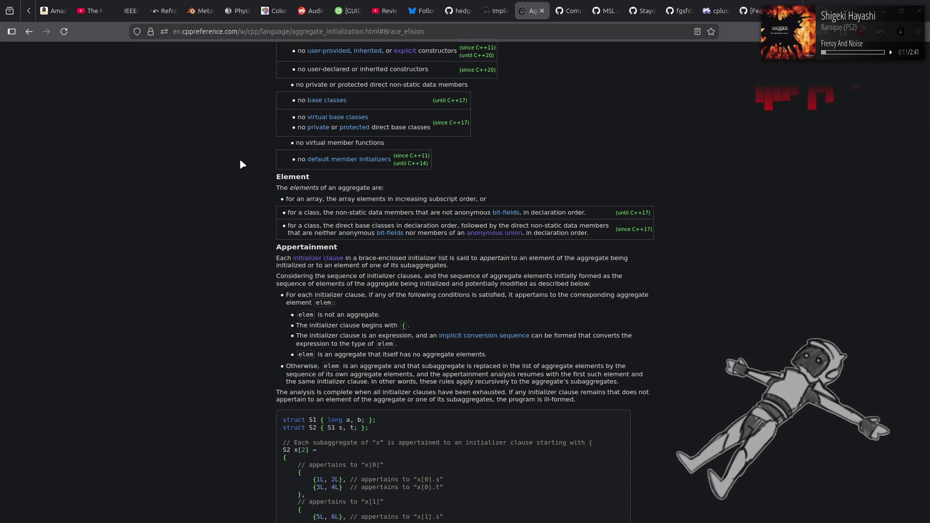
{"action": "scroll", "coordinate": [239, 159], "scroll_direction": "down", "scroll_amount": 4}
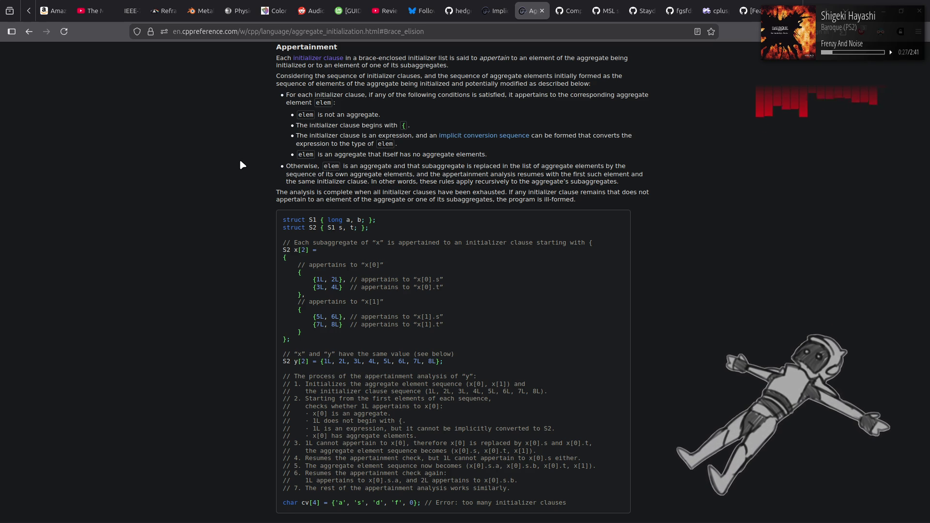
{"action": "scroll", "coordinate": [239, 169], "scroll_direction": "down", "scroll_amount": 4}
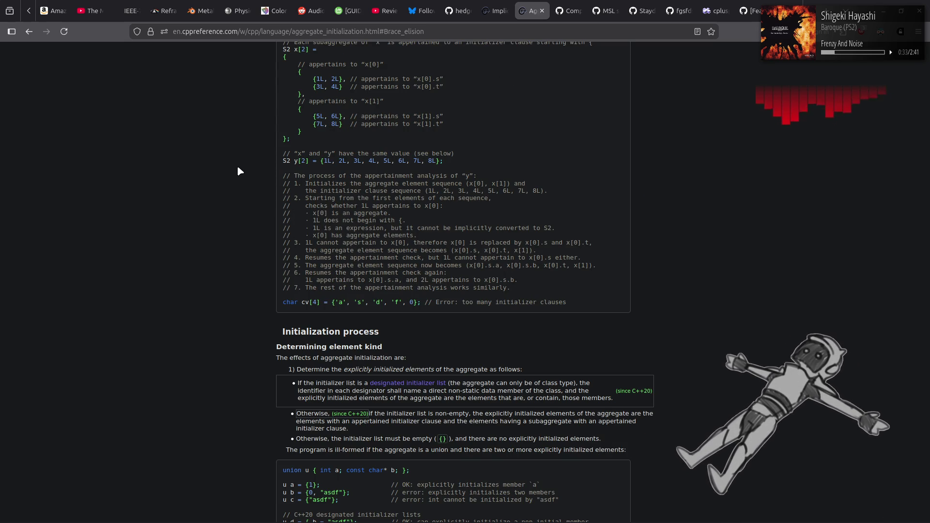
{"action": "scroll", "coordinate": [238, 168], "scroll_direction": "down", "scroll_amount": 4}
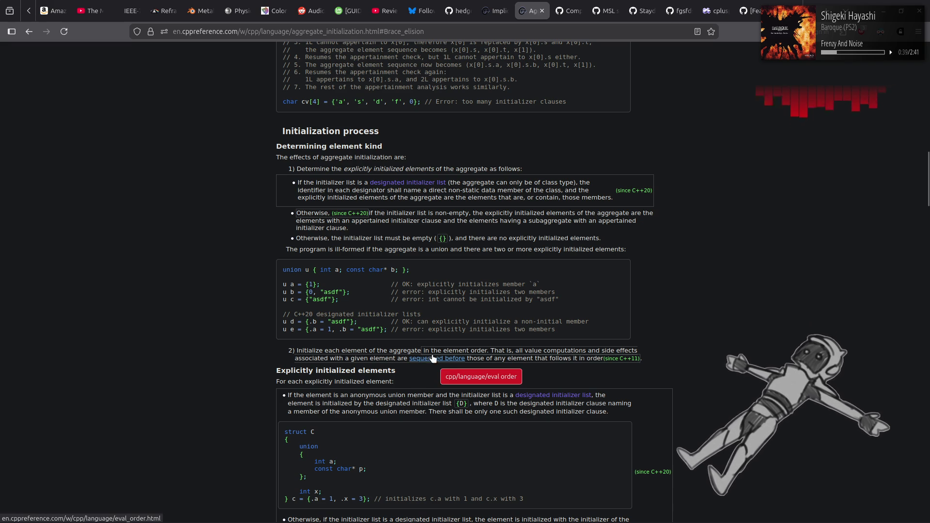
{"action": "scroll", "coordinate": [222, 264], "scroll_direction": "down", "scroll_amount": 4}
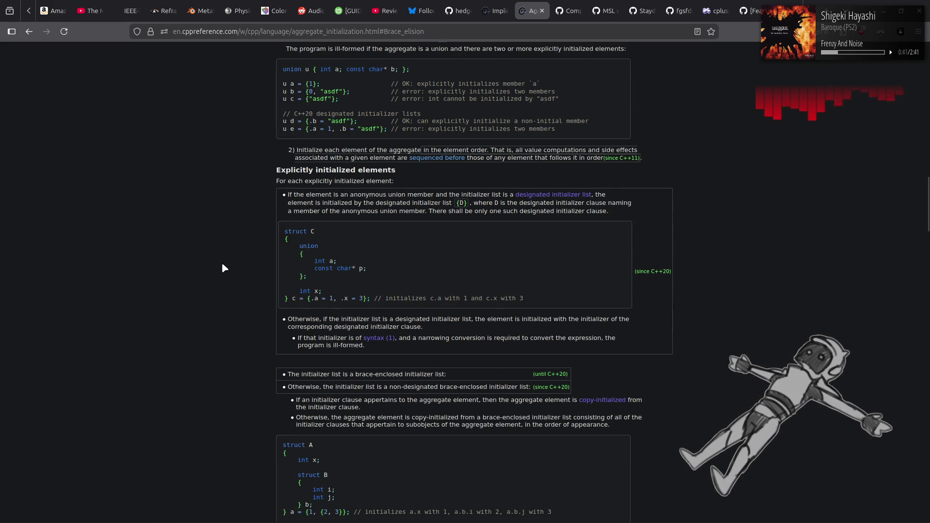
{"action": "scroll", "coordinate": [222, 264], "scroll_direction": "down", "scroll_amount": 3}
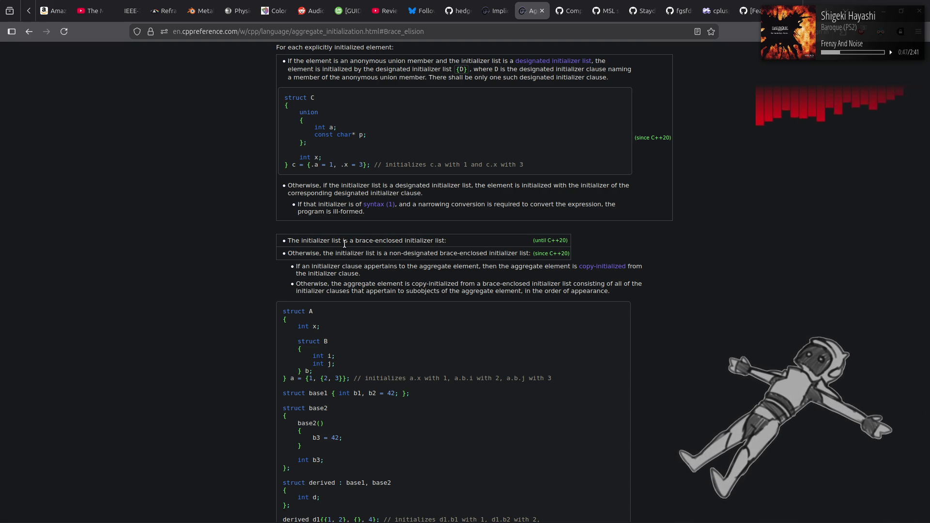
{"action": "scroll", "coordinate": [169, 259], "scroll_direction": "down", "scroll_amount": 6}
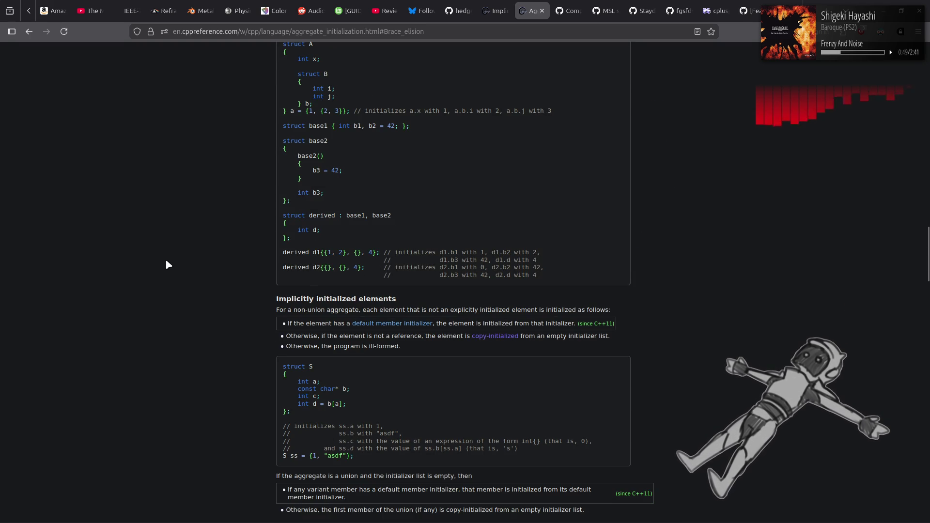
{"action": "scroll", "coordinate": [167, 264], "scroll_direction": "up", "scroll_amount": 6}
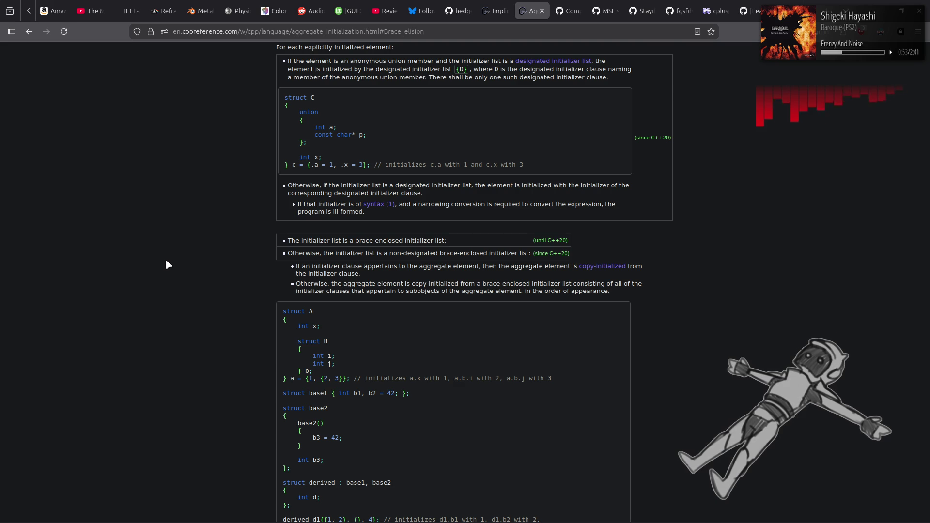
{"action": "scroll", "coordinate": [166, 265], "scroll_direction": "down", "scroll_amount": 2}
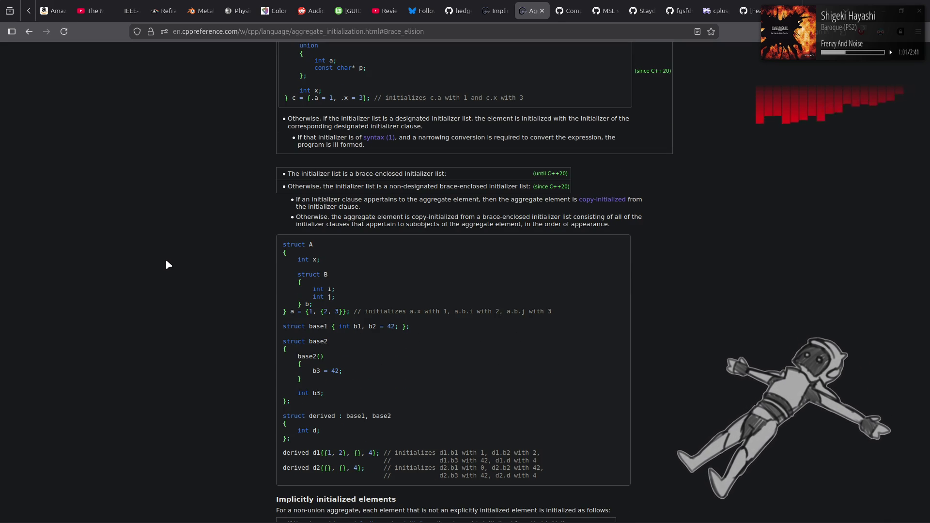
{"action": "scroll", "coordinate": [166, 261], "scroll_direction": "down", "scroll_amount": 6}
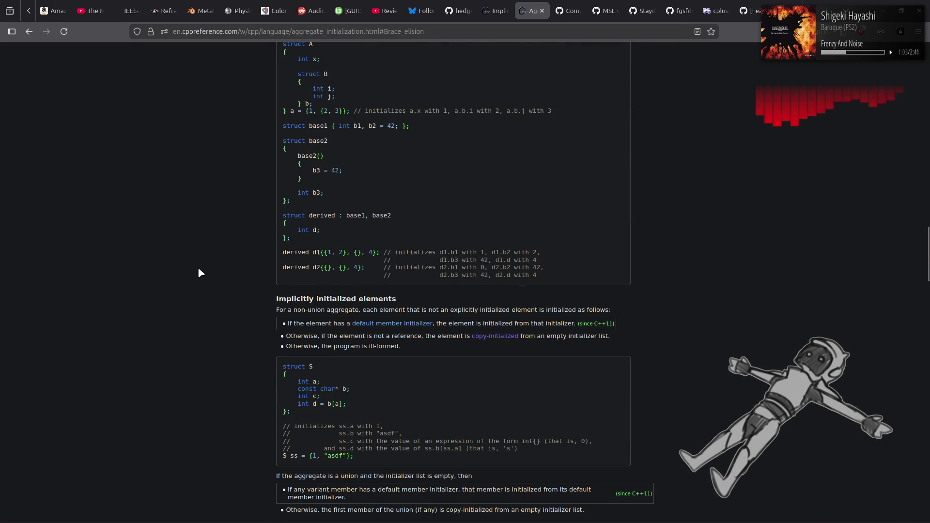
{"action": "scroll", "coordinate": [198, 269], "scroll_direction": "down", "scroll_amount": 10}
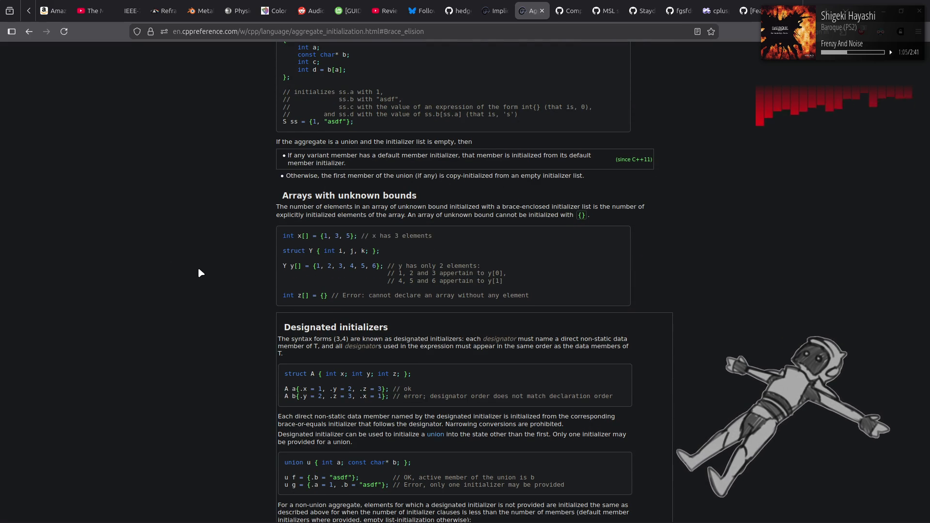
{"action": "key", "text": "alt+Left"}
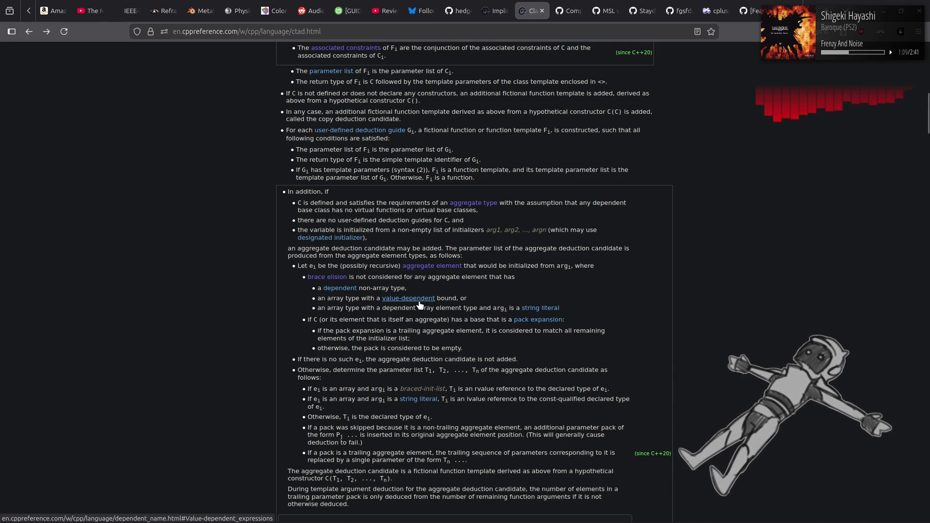
{"action": "left_click", "coordinate": [339, 289]}
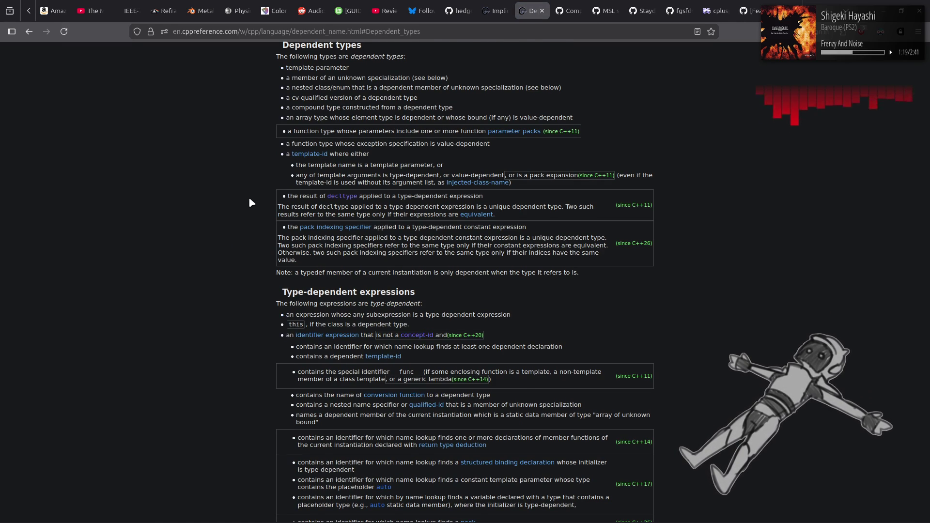
{"action": "key", "text": "alt+Left"}
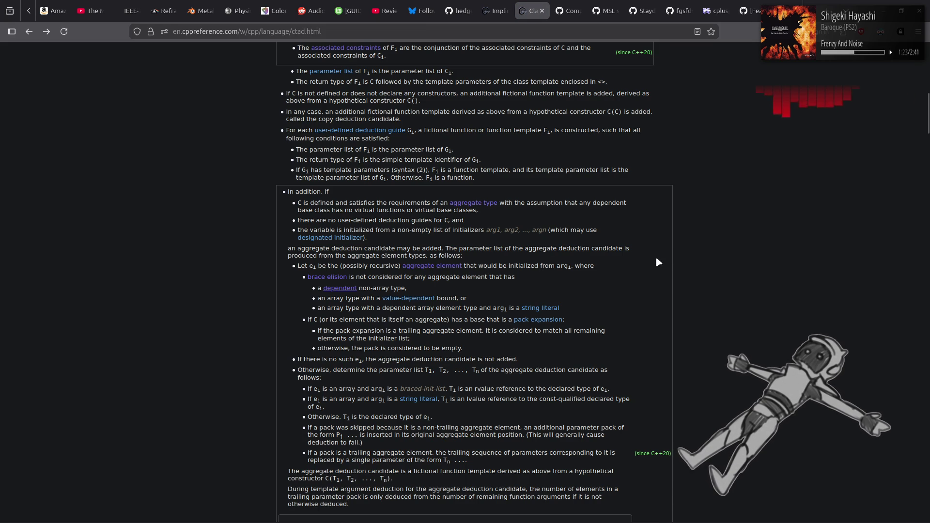
{"action": "left_click", "coordinate": [537, 309]}
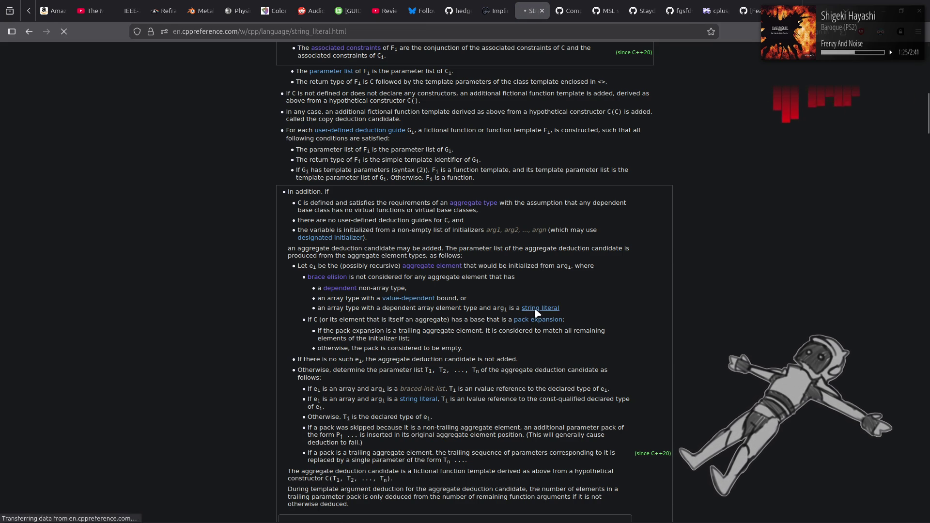
{"action": "key", "text": "alt+Left"}
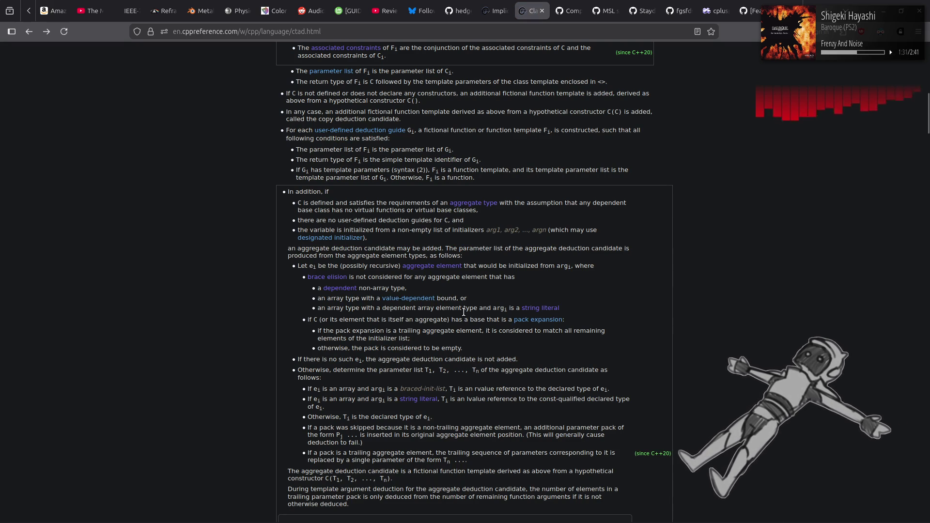
{"action": "left_click_drag", "start_coordinate": [466, 309], "coordinate": [309, 314]}
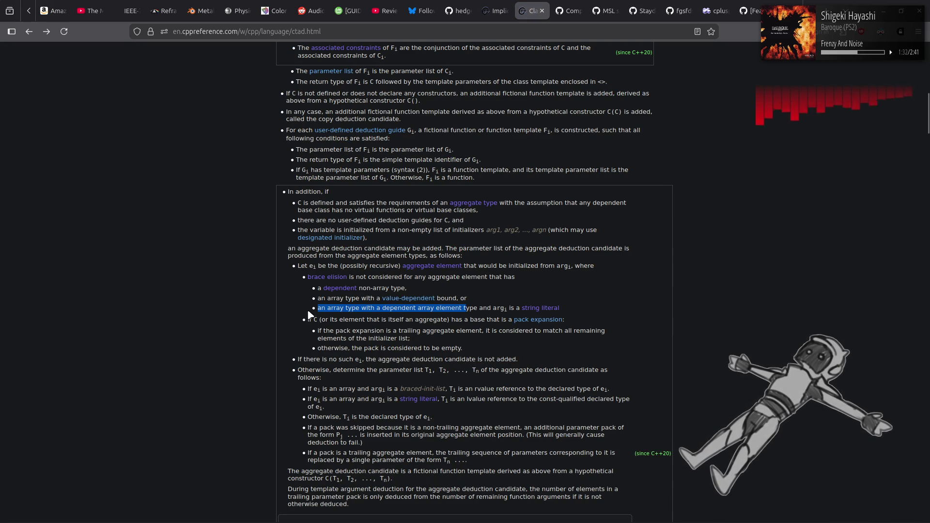
{"action": "left_click", "coordinate": [217, 297]}
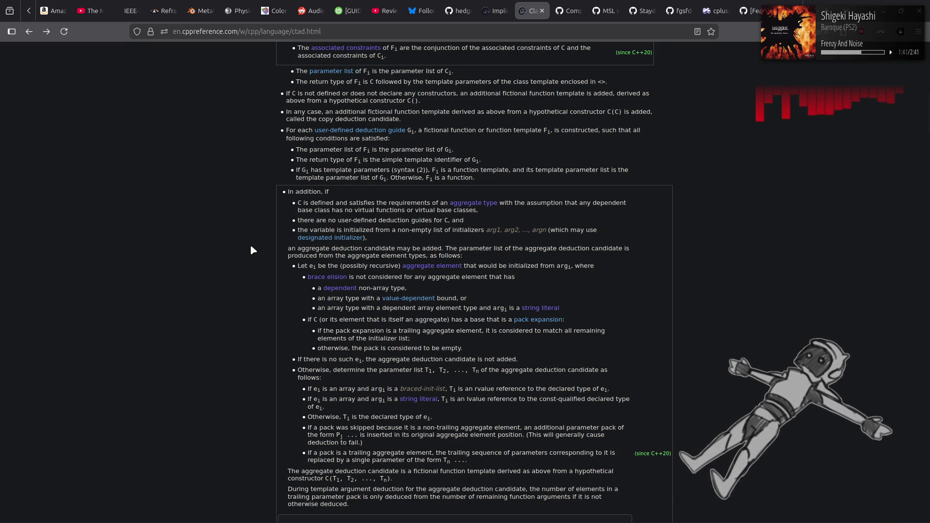
{"action": "scroll", "coordinate": [250, 249], "scroll_direction": "up", "scroll_amount": 5}
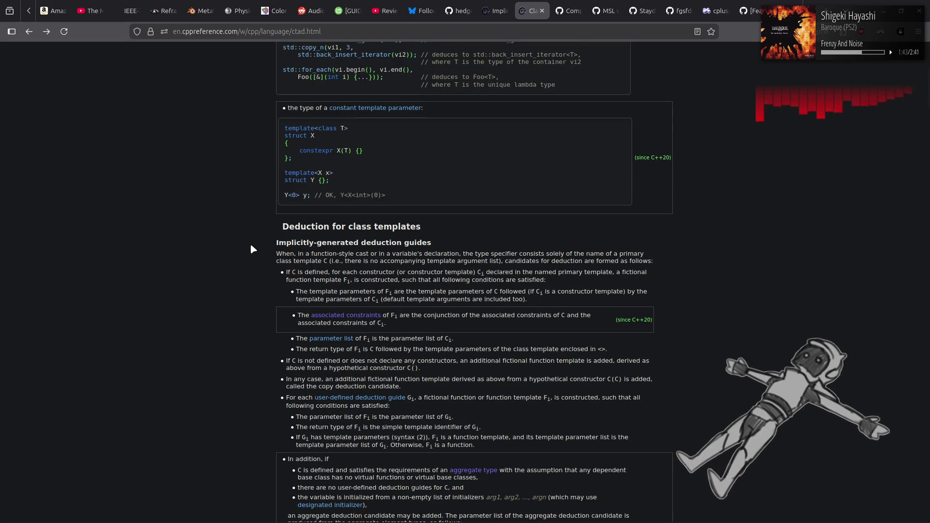
Scroll past the CTAD aggregate example and follow 'list-initialization' to the Overload resolution page's List-initialization section
{"action": "scroll", "coordinate": [251, 249], "scroll_direction": "down", "scroll_amount": 6}
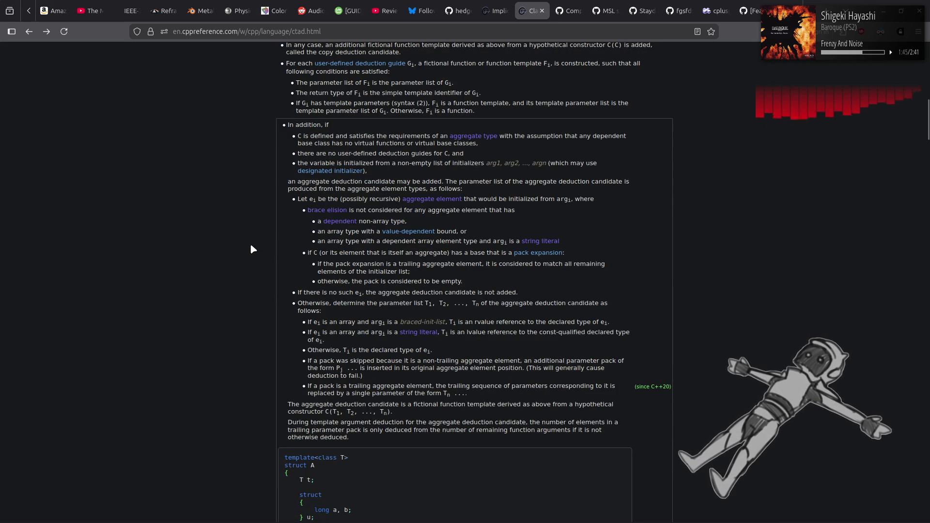
{"action": "scroll", "coordinate": [251, 249], "scroll_direction": "down", "scroll_amount": 5}
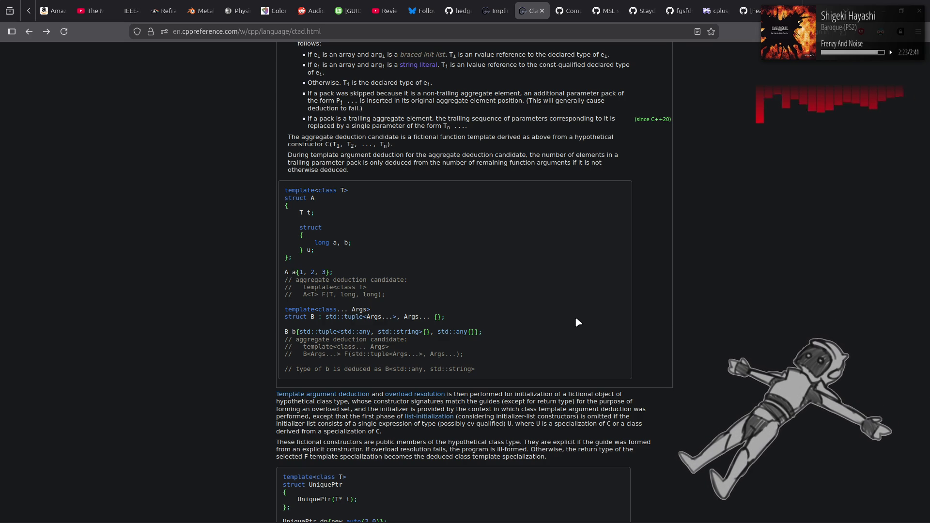
{"action": "left_click", "coordinate": [429, 417]}
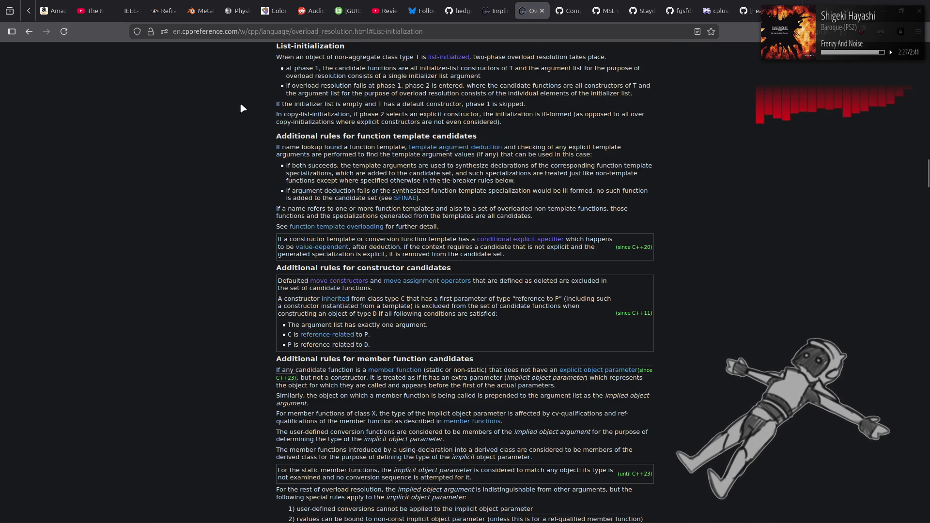
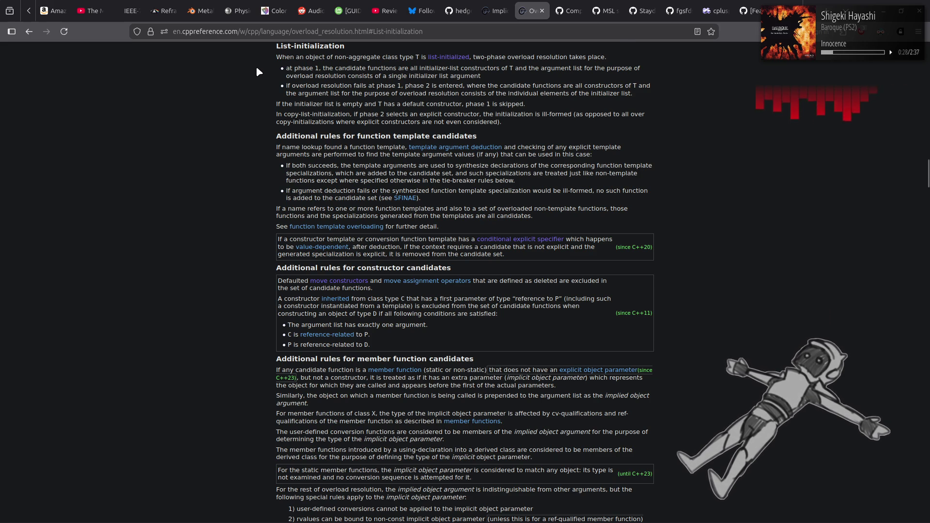
Scroll the Overload resolution page past Viable functions and Best viable function to conversion-sequence ranking
{"action": "scroll", "coordinate": [260, 69], "scroll_direction": "down", "scroll_amount": 4}
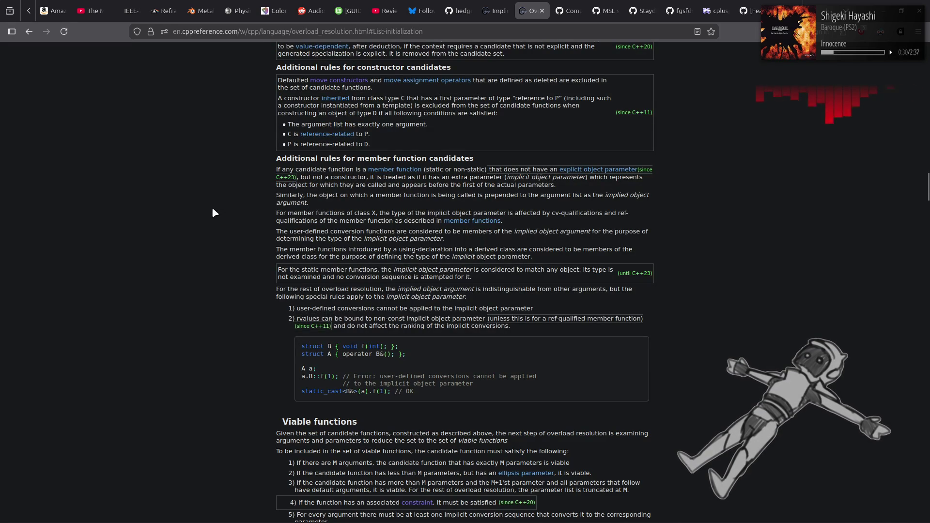
{"action": "scroll", "coordinate": [212, 209], "scroll_direction": "down", "scroll_amount": 4}
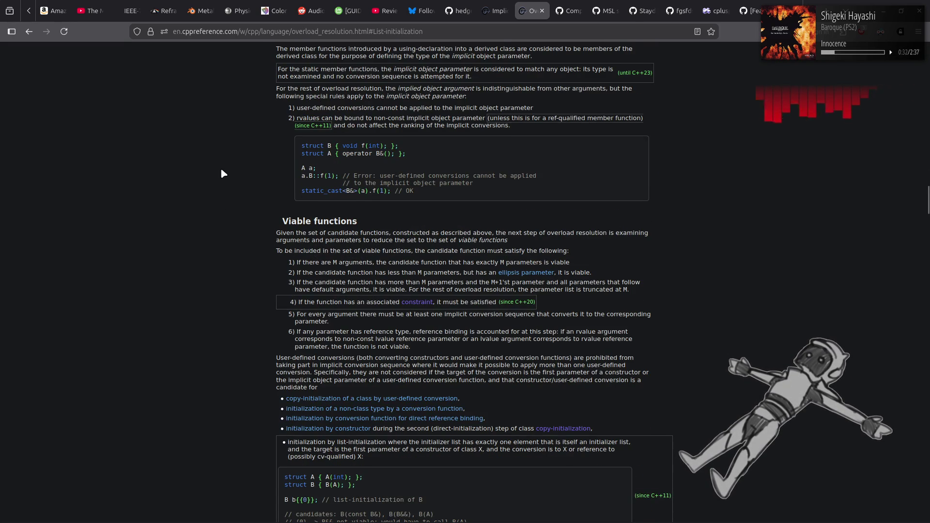
{"action": "scroll", "coordinate": [221, 170], "scroll_direction": "down", "scroll_amount": 4}
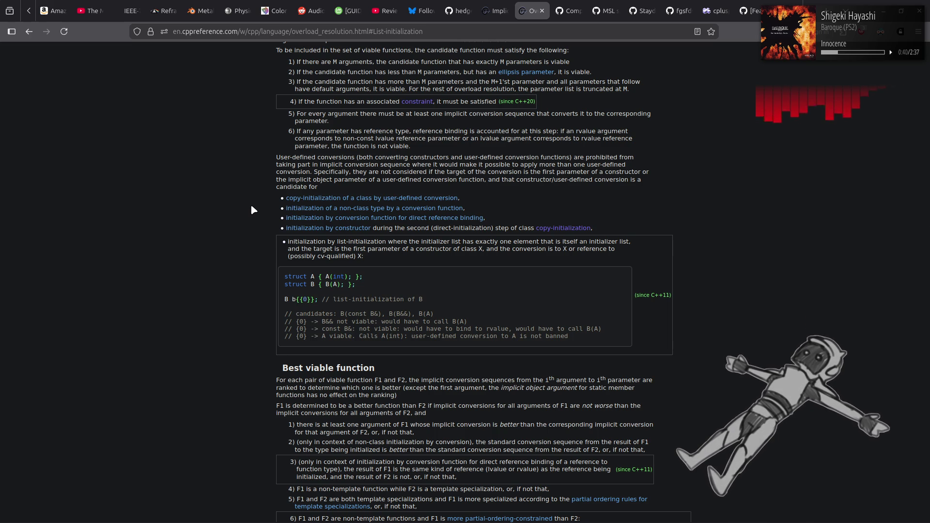
{"action": "scroll", "coordinate": [247, 231], "scroll_direction": "down", "scroll_amount": 5}
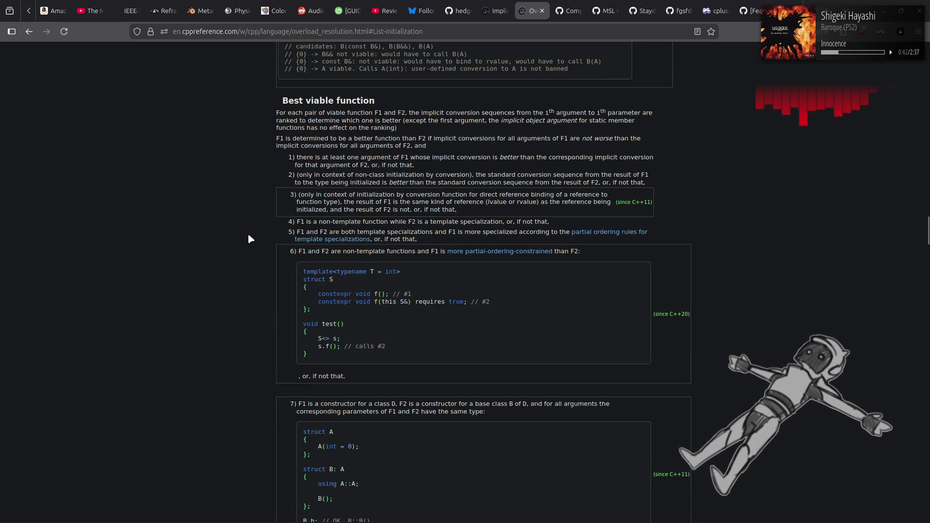
{"action": "scroll", "coordinate": [247, 235], "scroll_direction": "down", "scroll_amount": 2}
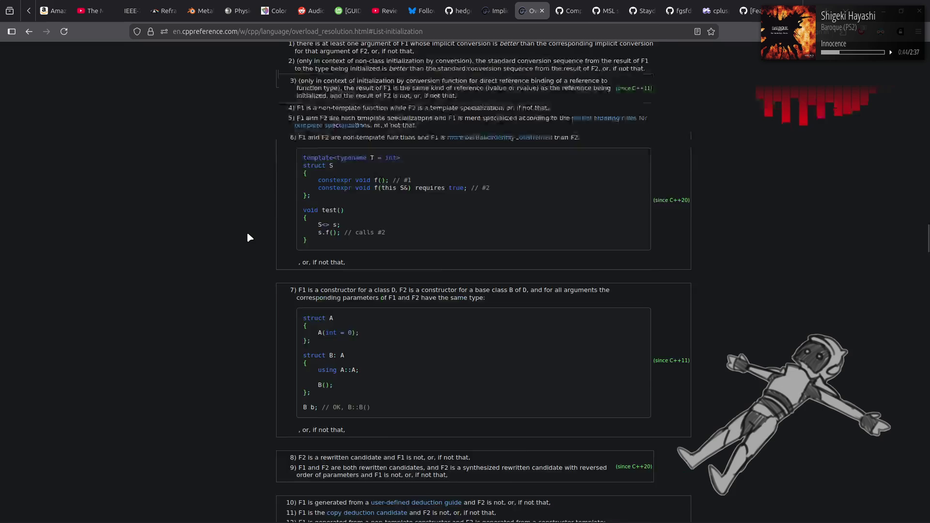
{"action": "scroll", "coordinate": [248, 235], "scroll_direction": "down", "scroll_amount": 5}
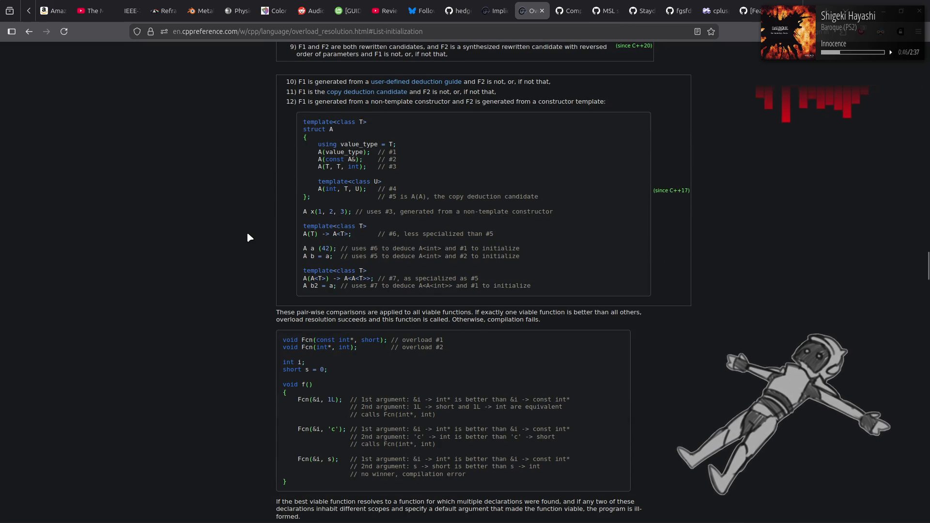
{"action": "scroll", "coordinate": [247, 237], "scroll_direction": "down", "scroll_amount": 6}
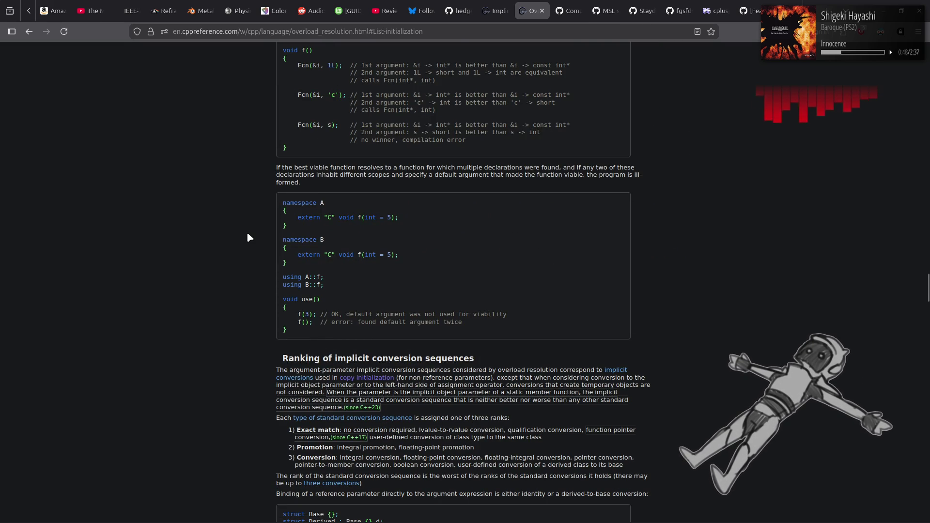
Read the same-rank tie-breaker rules down to the list-initialization conversion sequence heading
{"action": "scroll", "coordinate": [247, 238], "scroll_direction": "down", "scroll_amount": 5}
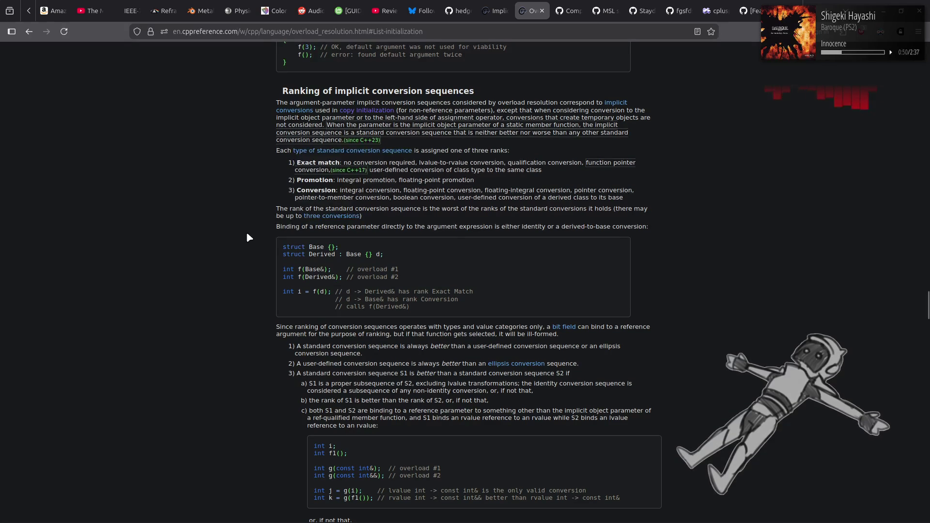
{"action": "scroll", "coordinate": [247, 237], "scroll_direction": "down", "scroll_amount": 4}
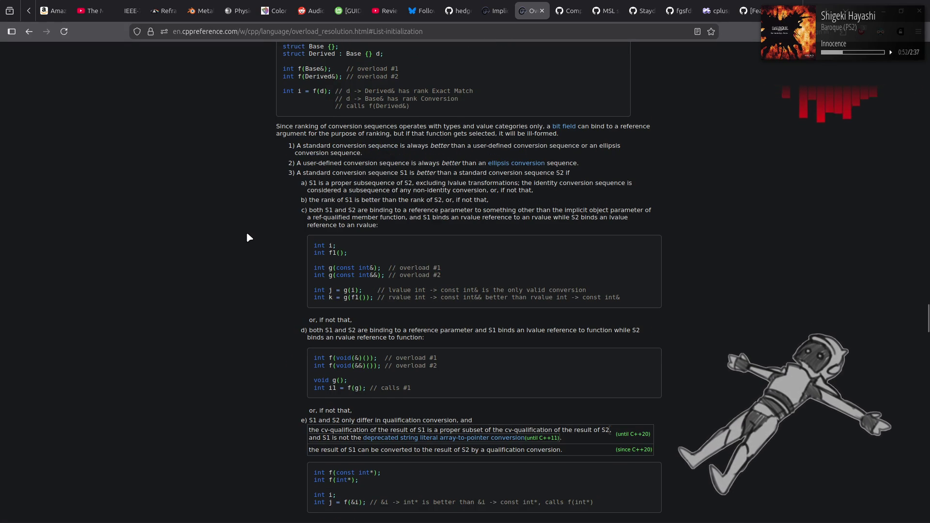
{"action": "scroll", "coordinate": [248, 238], "scroll_direction": "down", "scroll_amount": 6}
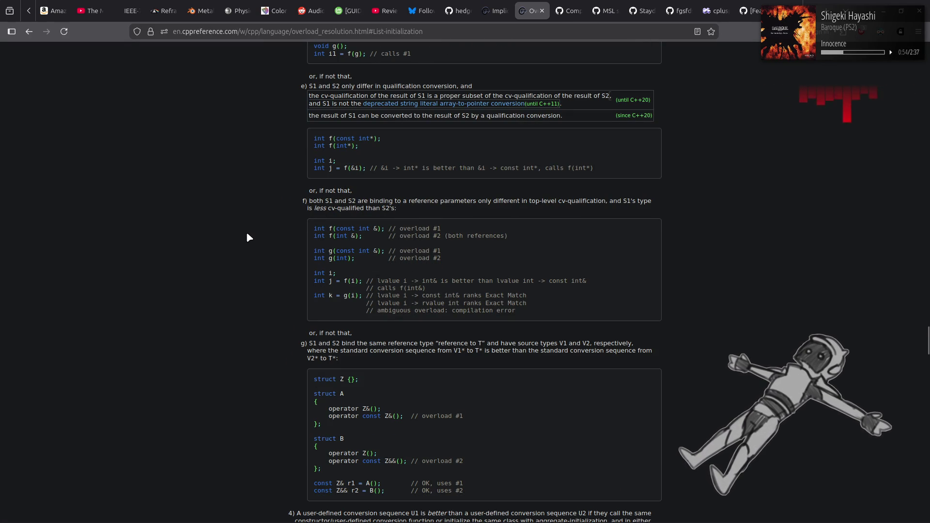
{"action": "scroll", "coordinate": [246, 237], "scroll_direction": "down", "scroll_amount": 8}
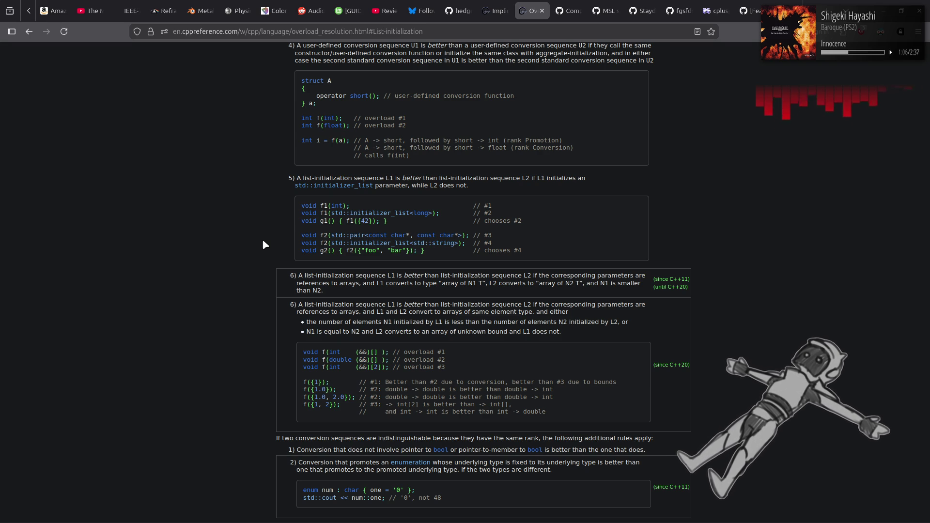
{"action": "scroll", "coordinate": [263, 240], "scroll_direction": "down", "scroll_amount": 4}
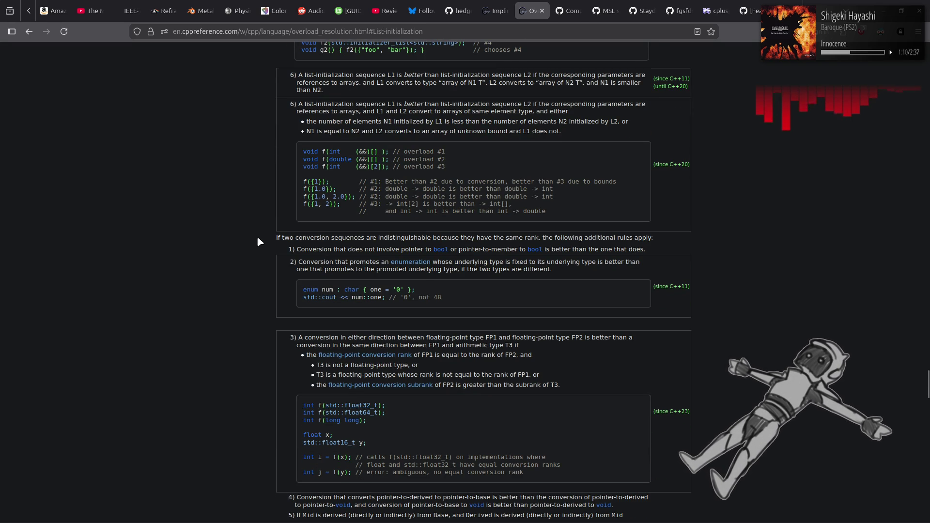
{"action": "scroll", "coordinate": [258, 240], "scroll_direction": "down", "scroll_amount": 3}
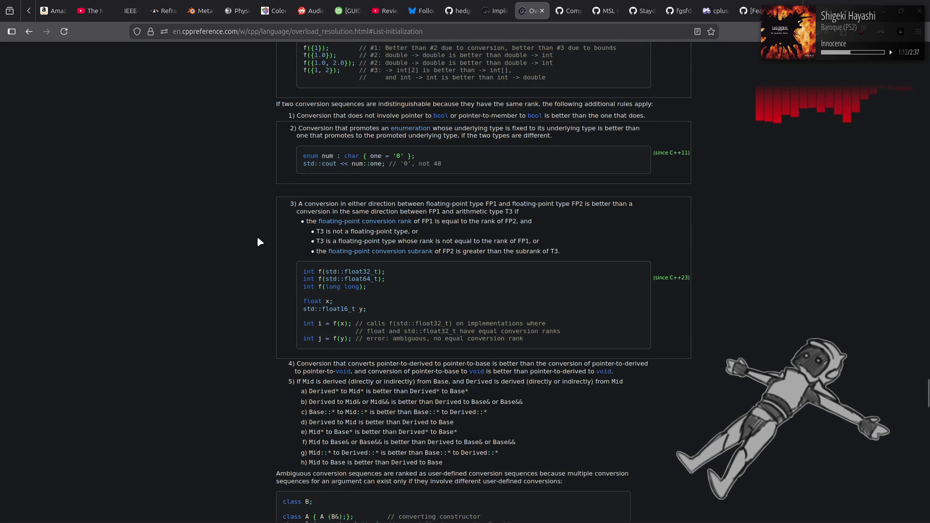
{"action": "scroll", "coordinate": [256, 240], "scroll_direction": "up", "scroll_amount": 4}
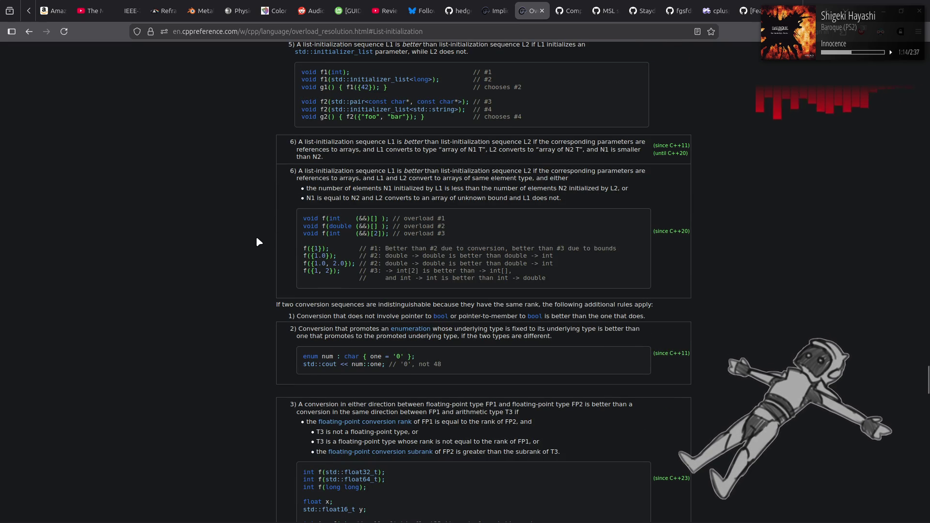
{"action": "scroll", "coordinate": [257, 241], "scroll_direction": "down", "scroll_amount": 5}
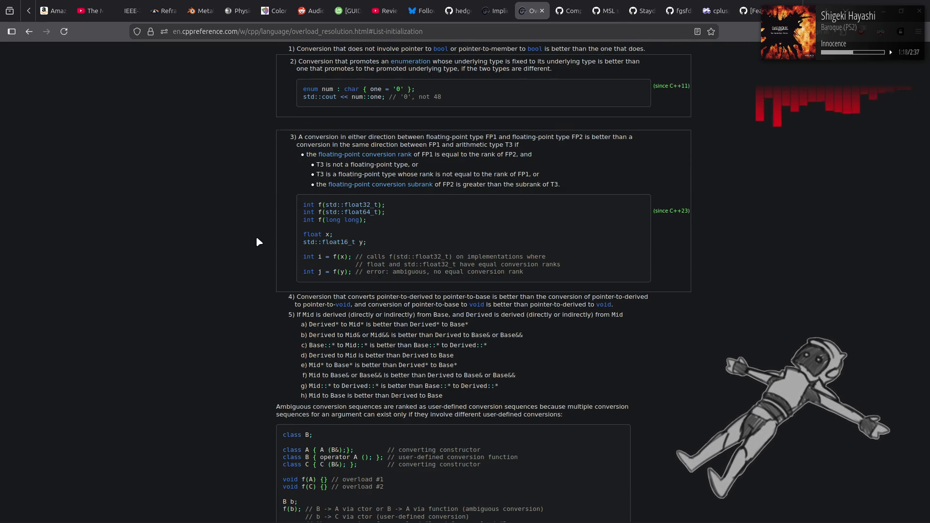
{"action": "scroll", "coordinate": [258, 240], "scroll_direction": "down", "scroll_amount": 4}
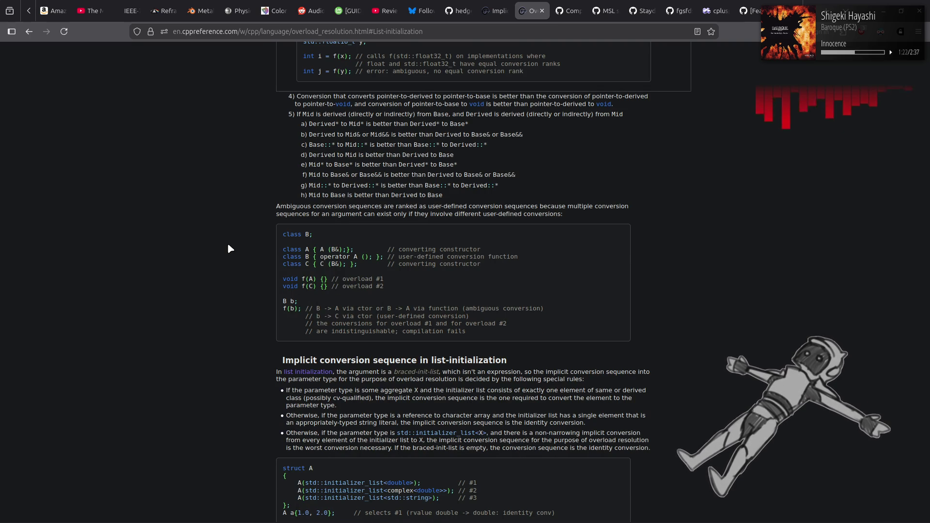
Scroll through the list-initialization rules to the C++20 designated-initializer example
{"action": "scroll", "coordinate": [229, 250], "scroll_direction": "down", "scroll_amount": 5}
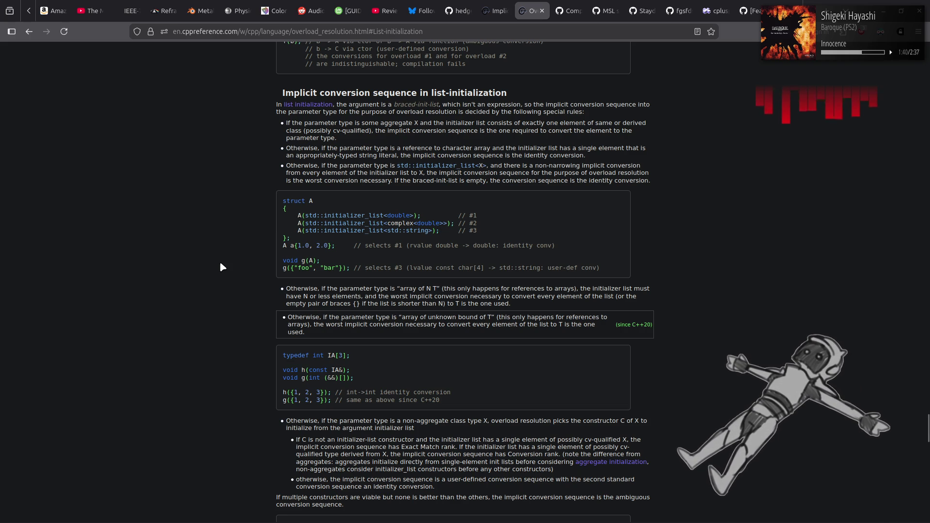
{"action": "scroll", "coordinate": [220, 264], "scroll_direction": "down", "scroll_amount": 3}
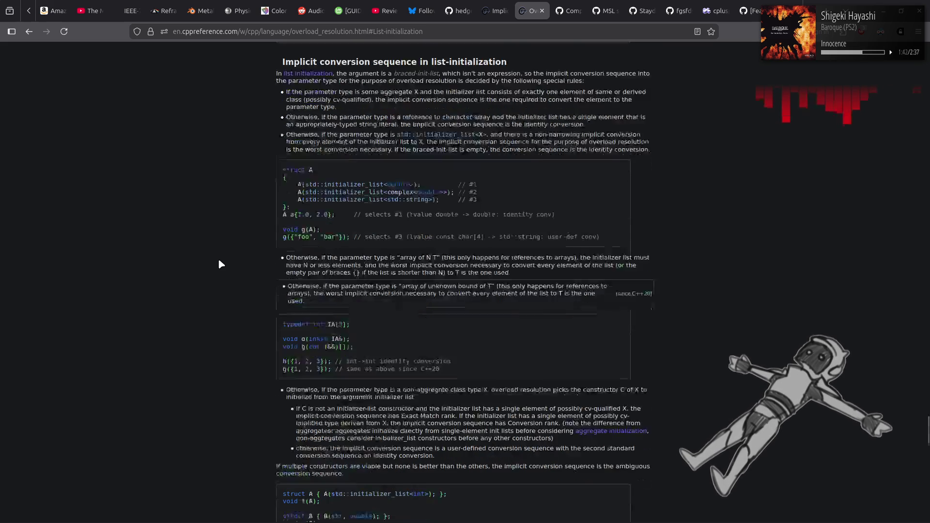
{"action": "scroll", "coordinate": [212, 270], "scroll_direction": "down", "scroll_amount": 9}
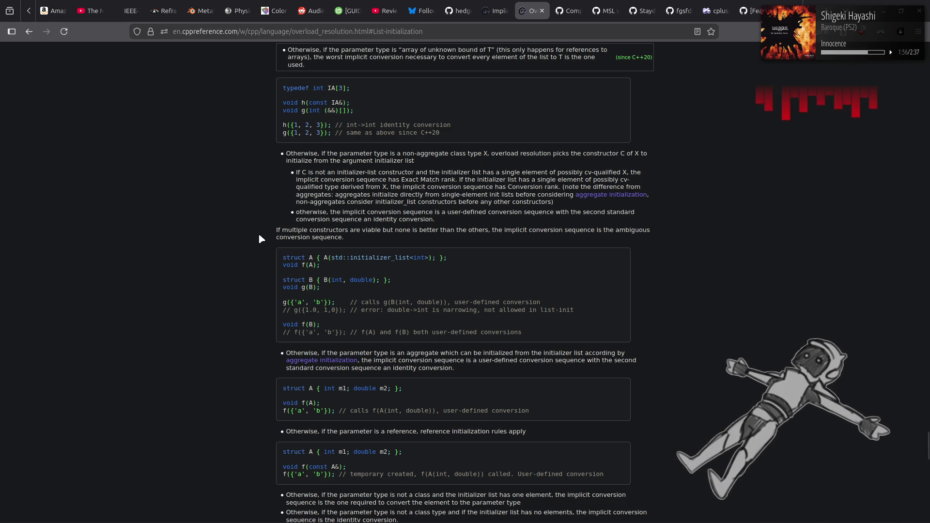
{"action": "scroll", "coordinate": [260, 236], "scroll_direction": "down", "scroll_amount": 4}
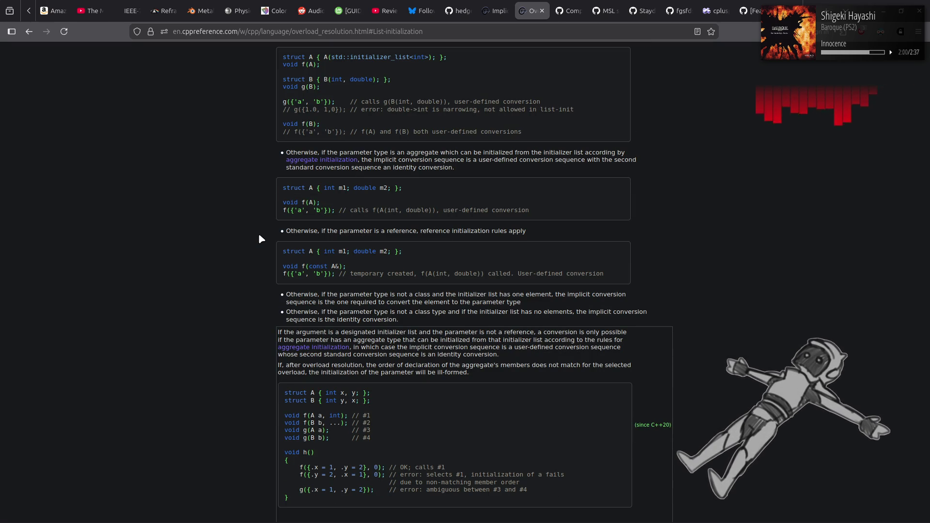
Scroll through the Defect reports table to the References and See also lists
{"action": "scroll", "coordinate": [261, 238], "scroll_direction": "down", "scroll_amount": 3}
{"action": "scroll", "coordinate": [260, 239], "scroll_direction": "down", "scroll_amount": 4}
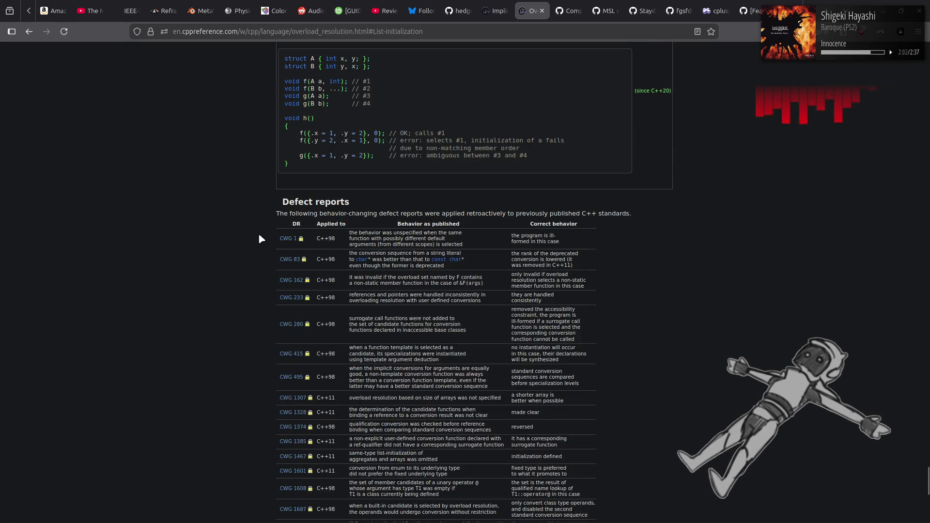
{"action": "scroll", "coordinate": [261, 238], "scroll_direction": "down", "scroll_amount": 5}
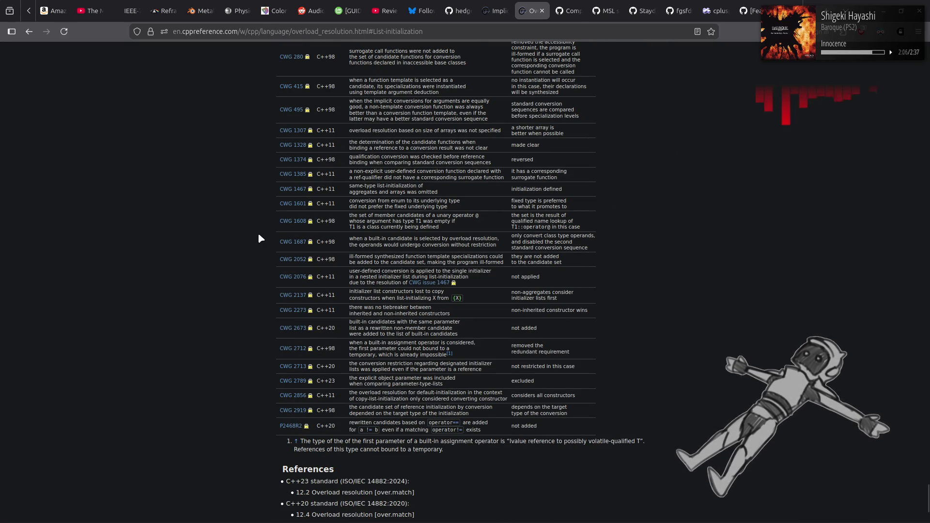
{"action": "scroll", "coordinate": [261, 239], "scroll_direction": "up", "scroll_amount": 5}
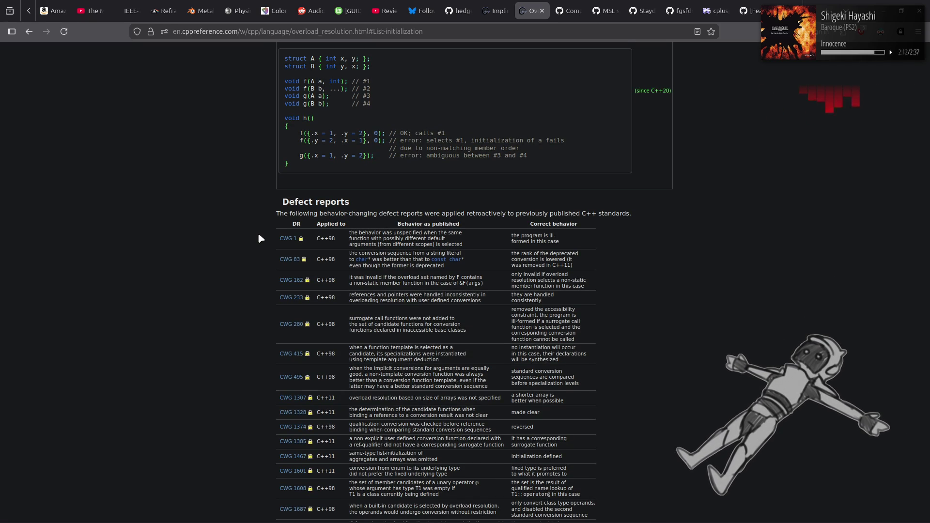
{"action": "scroll", "coordinate": [259, 234], "scroll_direction": "down", "scroll_amount": 8}
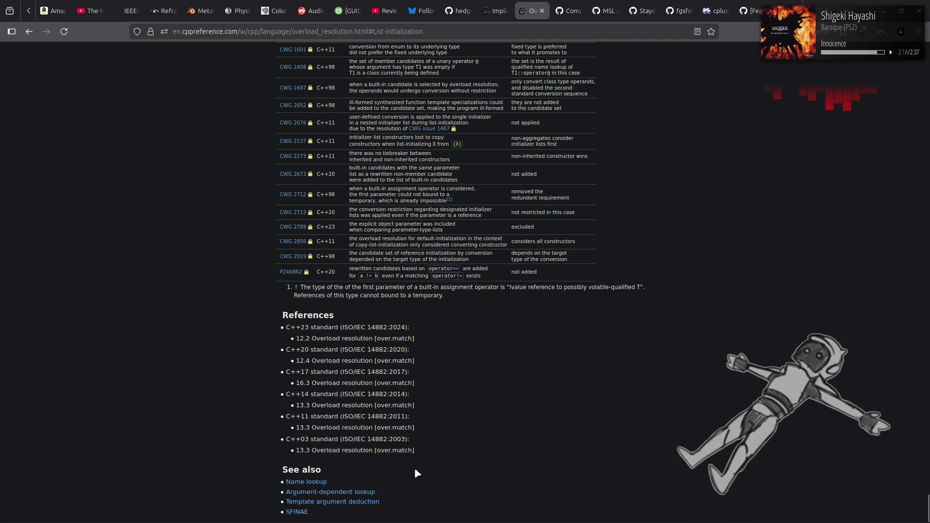
Glance at Template argument deduction, then return and open SFINAE from the See also list
{"action": "left_click", "coordinate": [359, 502]}
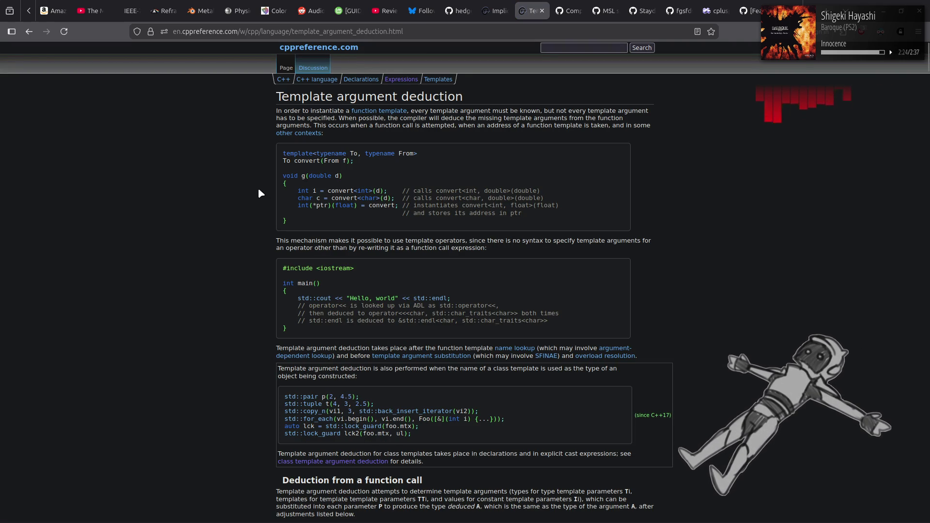
{"action": "key", "text": "alt+Left"}
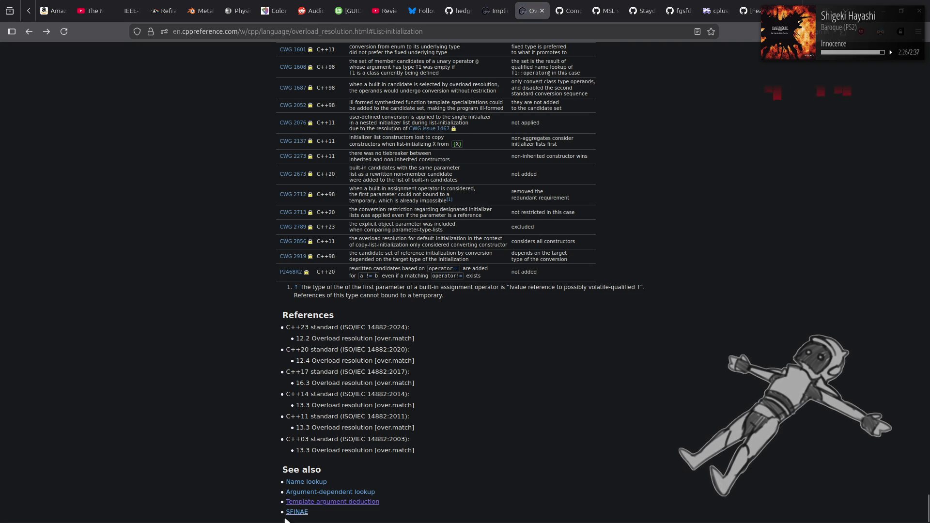
{"action": "left_click", "coordinate": [296, 512]}
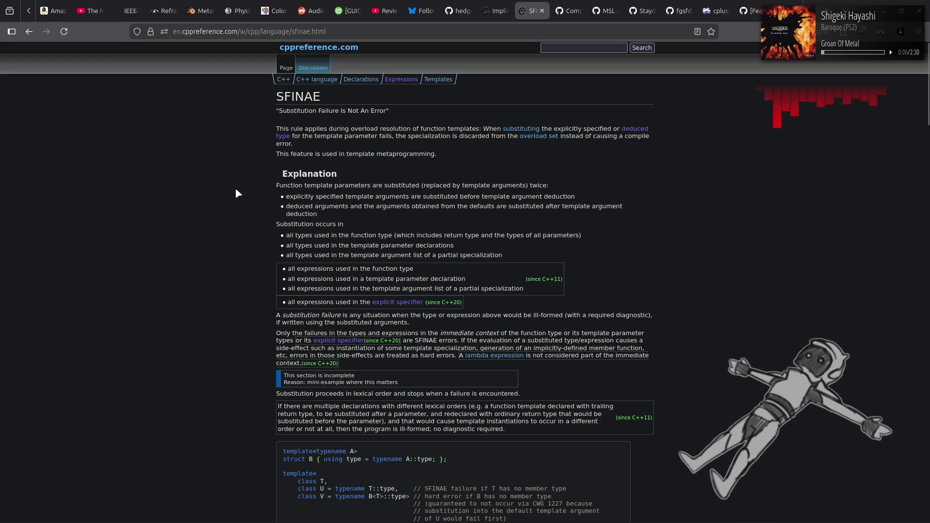
{"action": "left_click_drag", "start_coordinate": [280, 154], "coordinate": [459, 157]}
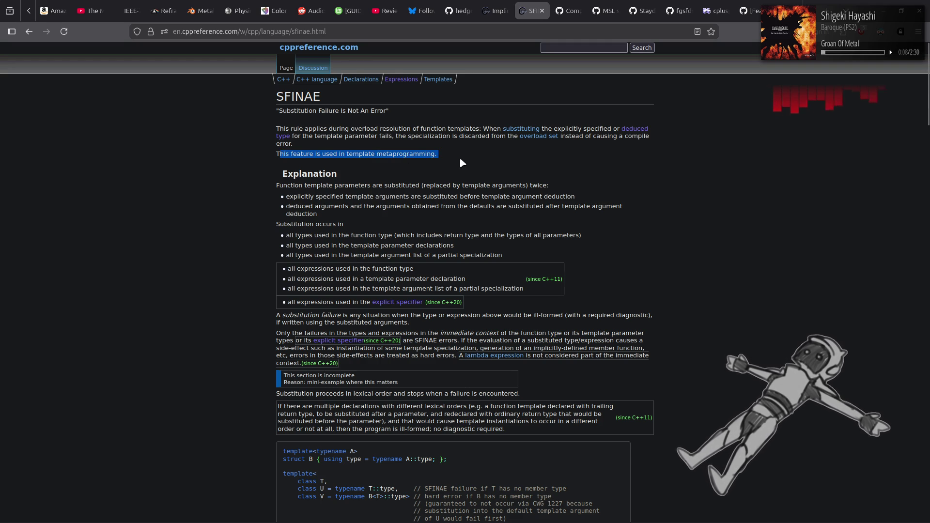
{"action": "left_click", "coordinate": [163, 195]}
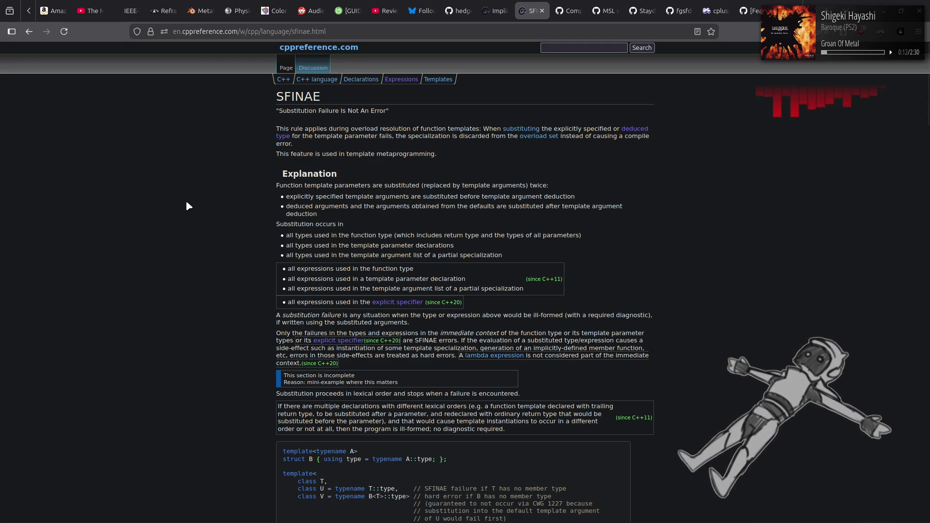
{"action": "scroll", "coordinate": [184, 204], "scroll_direction": "down", "scroll_amount": 5}
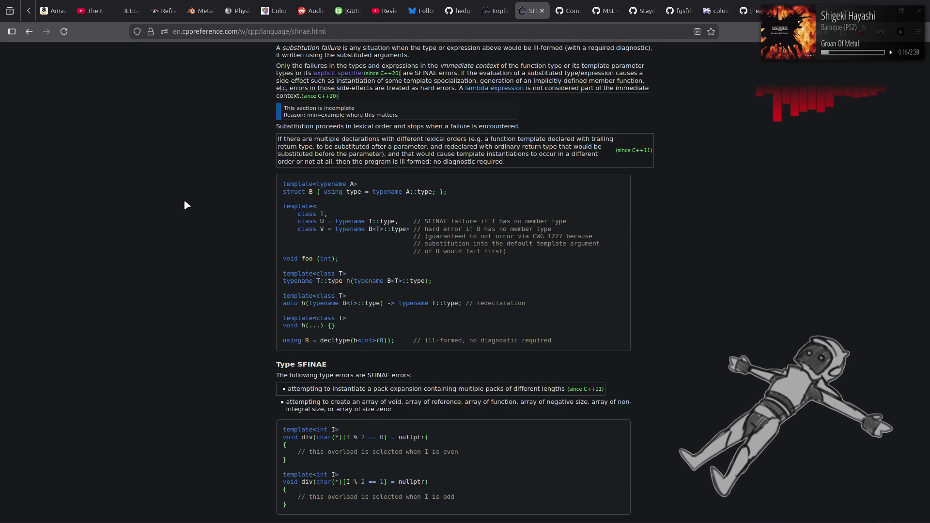
{"action": "scroll", "coordinate": [185, 205], "scroll_direction": "down", "scroll_amount": 4}
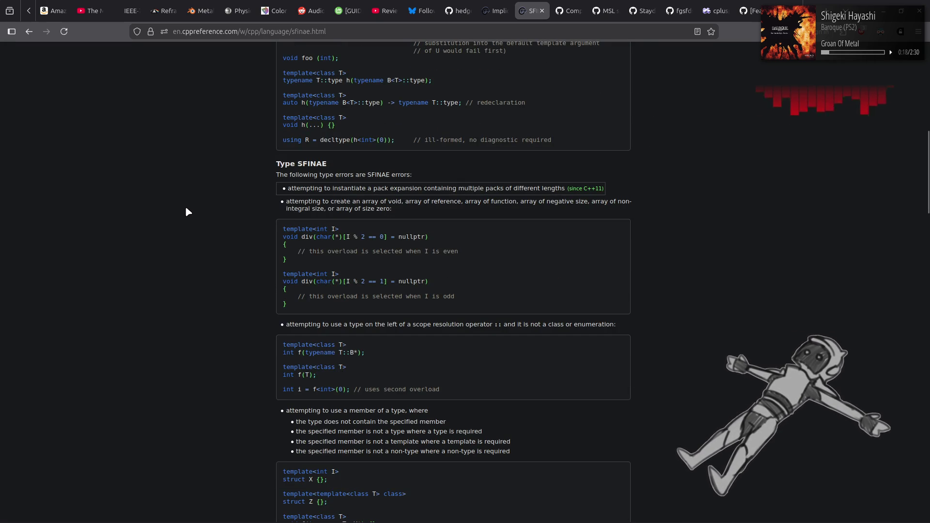
{"action": "scroll", "coordinate": [186, 208], "scroll_direction": "down", "scroll_amount": 4}
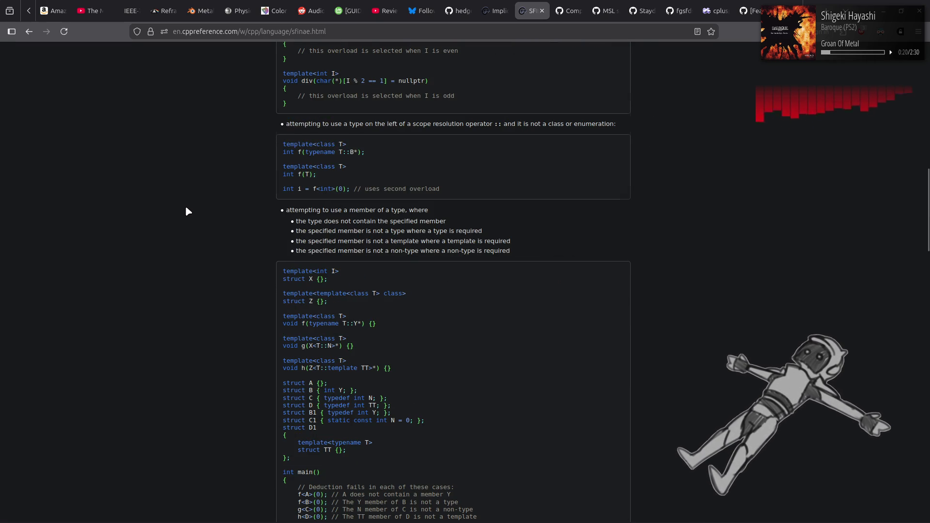
{"action": "scroll", "coordinate": [186, 208], "scroll_direction": "down", "scroll_amount": 4}
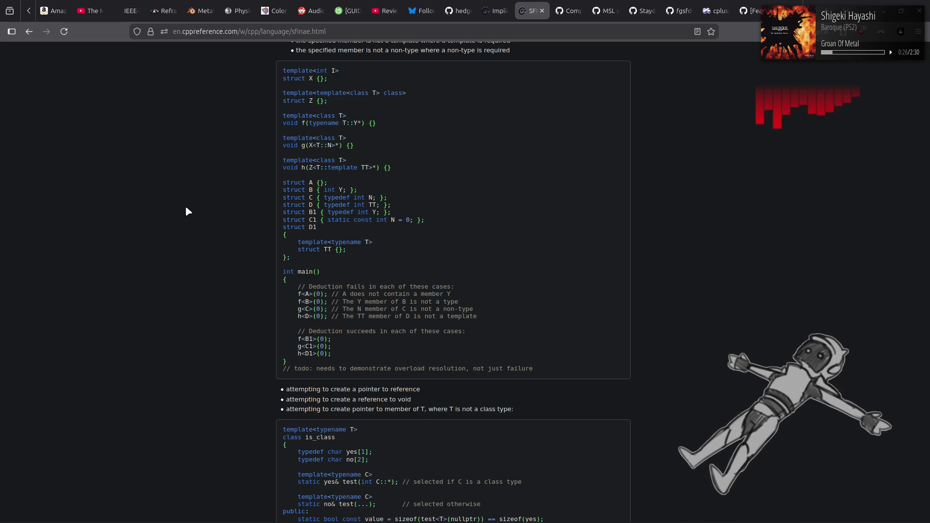
{"action": "scroll", "coordinate": [186, 211], "scroll_direction": "down", "scroll_amount": 5}
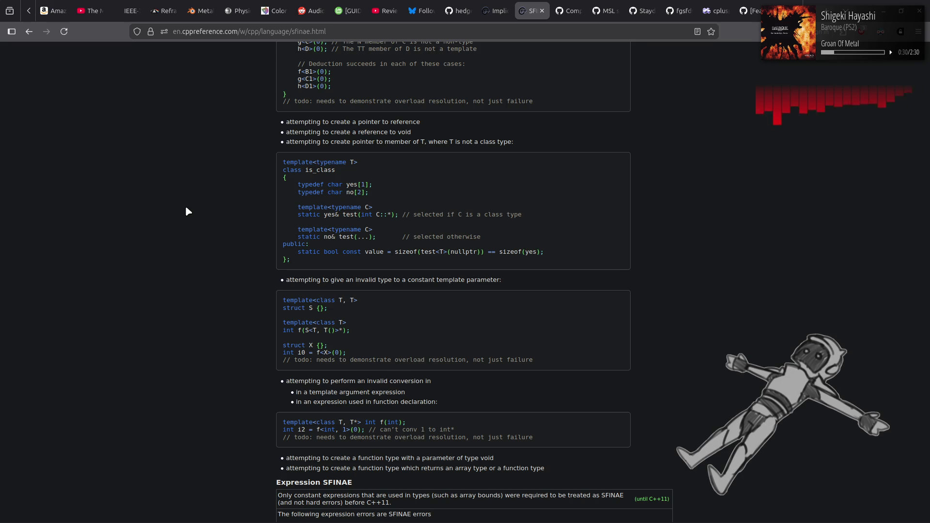
{"action": "scroll", "coordinate": [186, 207], "scroll_direction": "down", "scroll_amount": 4}
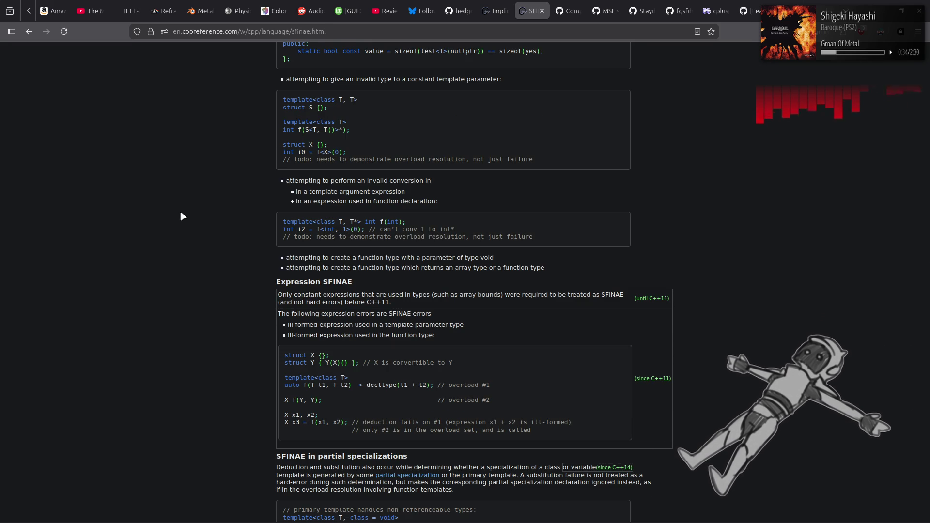
{"action": "scroll", "coordinate": [180, 213], "scroll_direction": "down", "scroll_amount": 5}
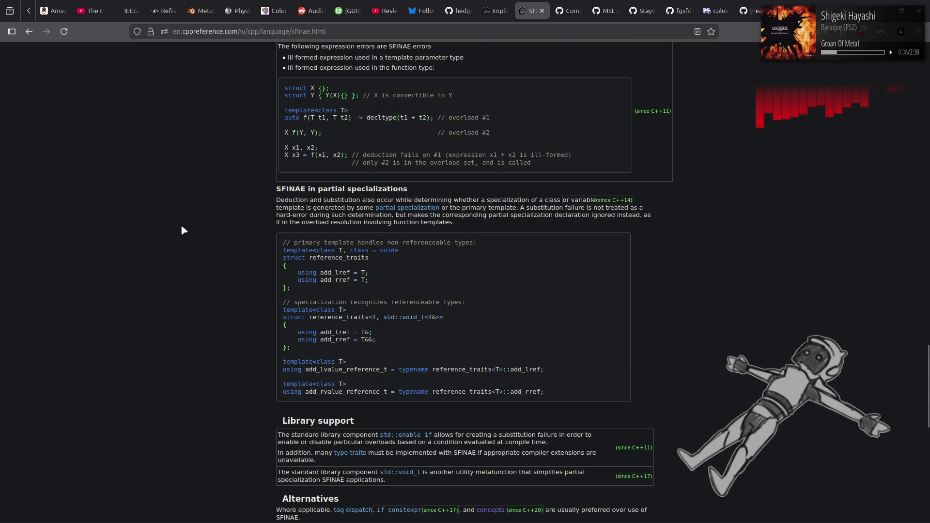
{"action": "scroll", "coordinate": [181, 224], "scroll_direction": "down", "scroll_amount": 1}
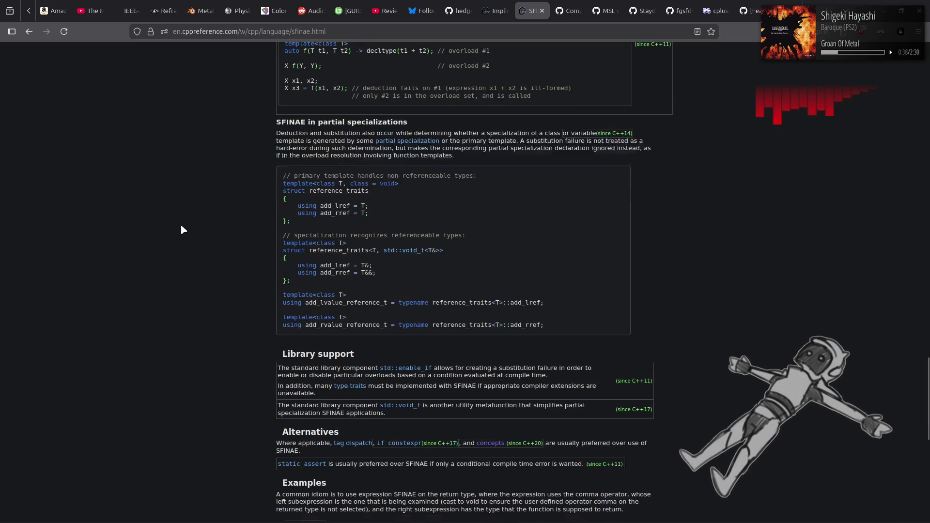
{"action": "scroll", "coordinate": [180, 224], "scroll_direction": "down", "scroll_amount": 5}
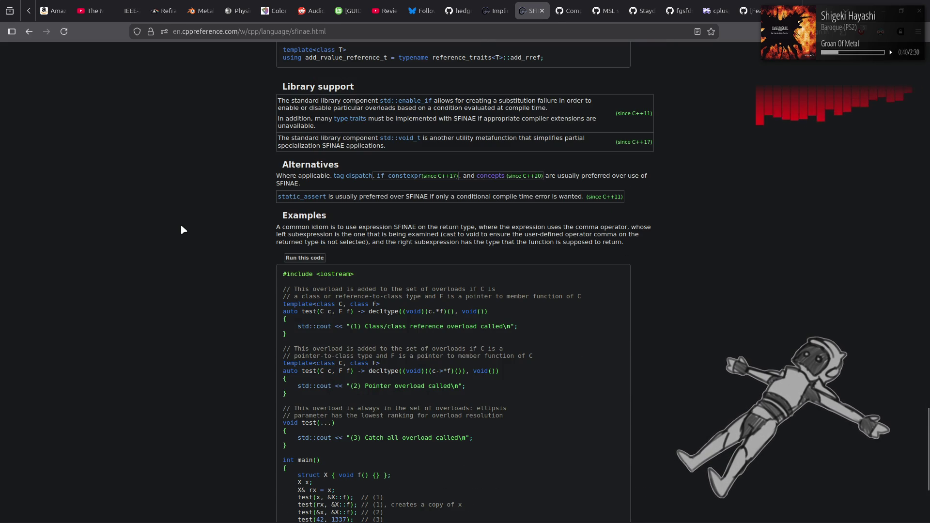
{"action": "left_click", "coordinate": [358, 179]}
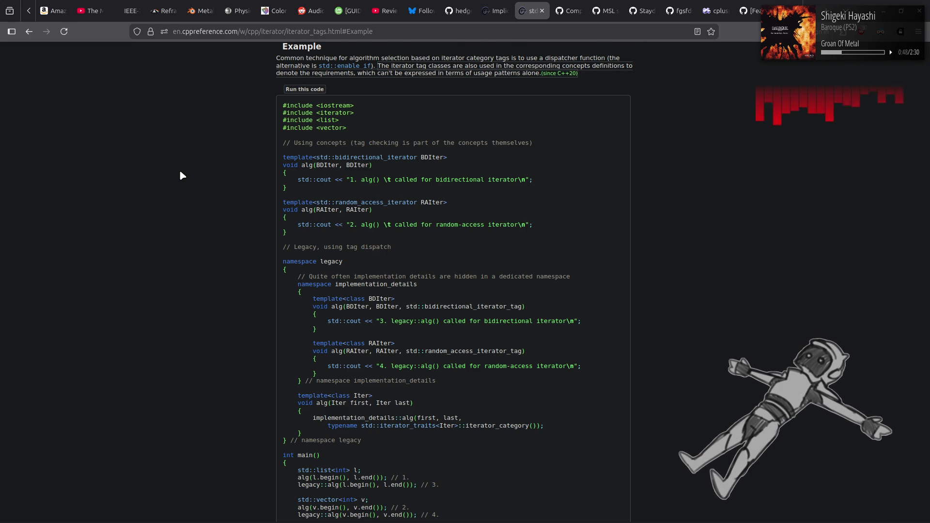
{"action": "scroll", "coordinate": [181, 175], "scroll_direction": "up", "scroll_amount": 2}
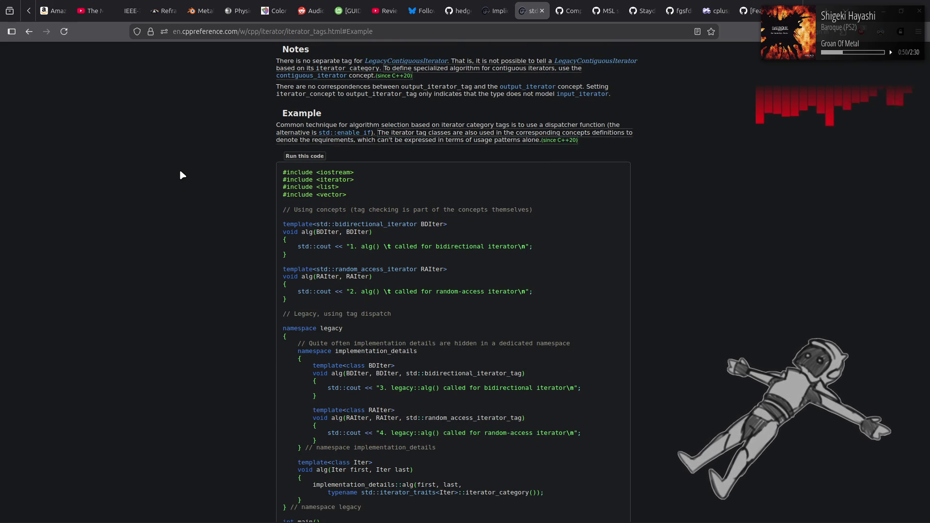
{"action": "scroll", "coordinate": [173, 170], "scroll_direction": "up", "scroll_amount": 10}
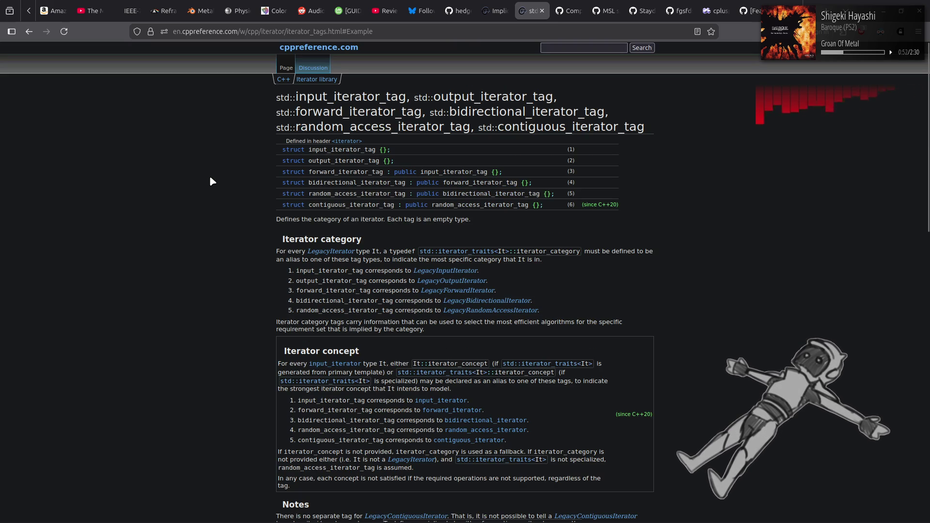
{"action": "scroll", "coordinate": [211, 182], "scroll_direction": "down", "scroll_amount": 3}
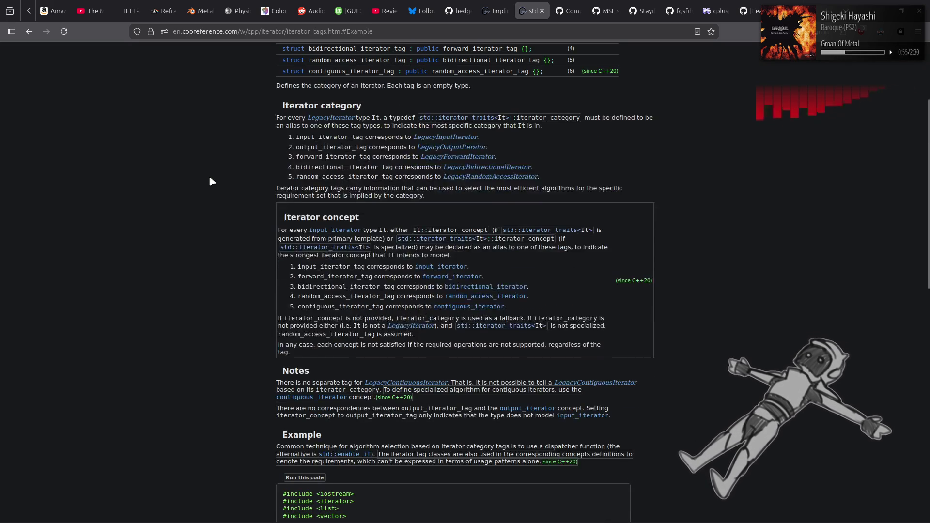
{"action": "left_click", "coordinate": [334, 119]}
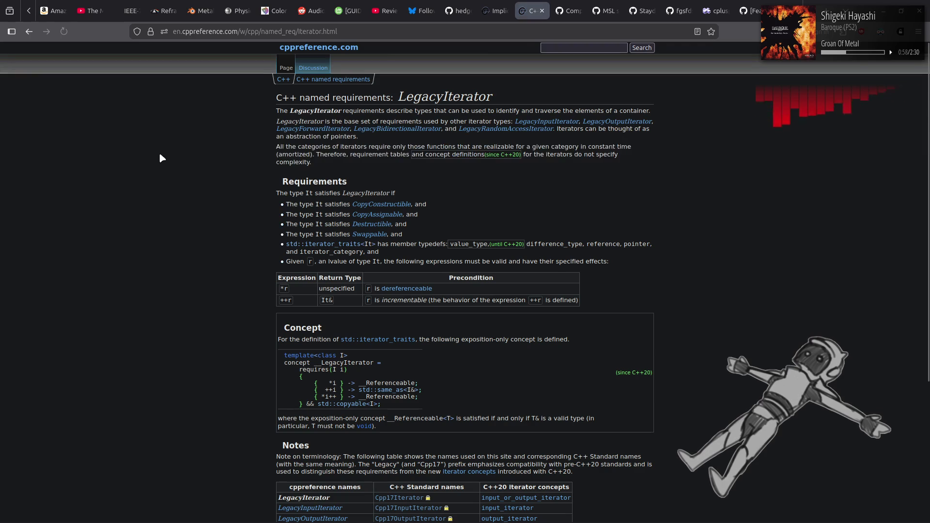
{"action": "key", "text": "alt+Left"}
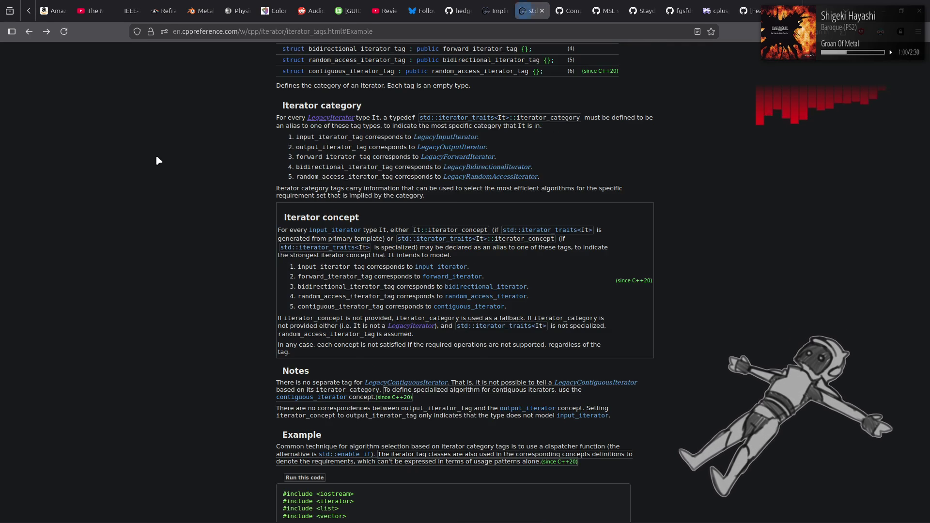
{"action": "scroll", "coordinate": [158, 160], "scroll_direction": "down", "scroll_amount": 5}
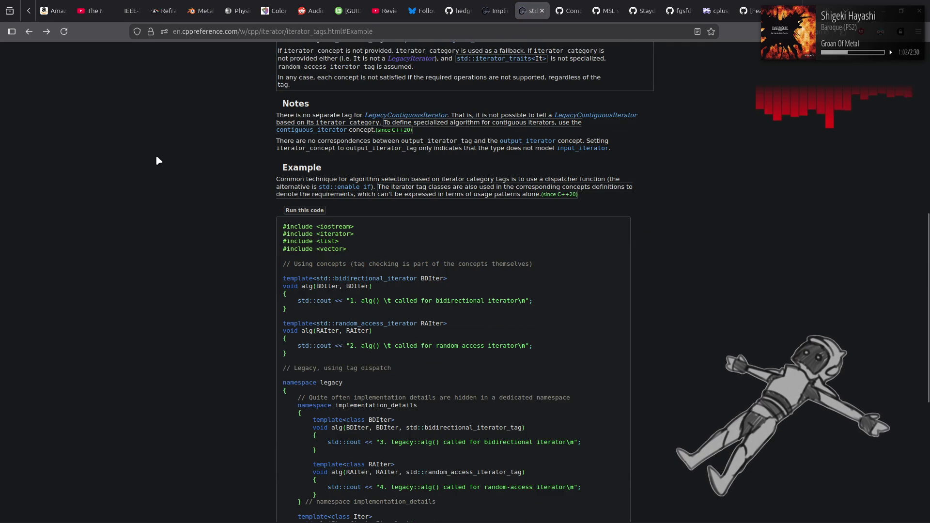
{"action": "scroll", "coordinate": [156, 160], "scroll_direction": "down", "scroll_amount": 5}
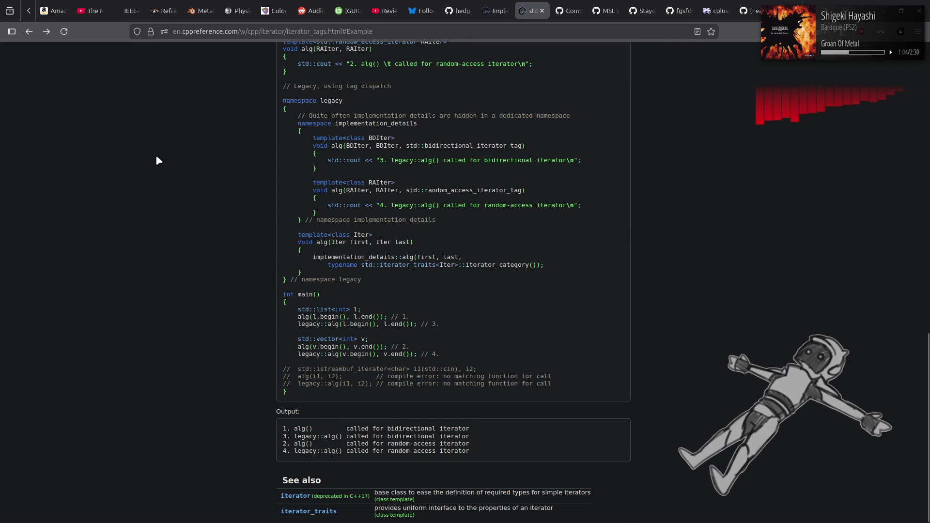
{"action": "key", "text": "alt+Left"}
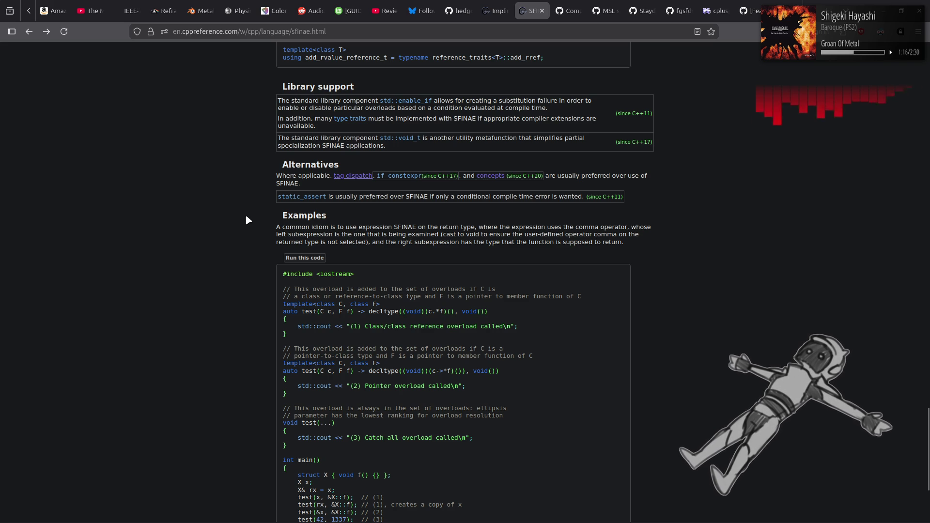
Open the static_assert declaration page, then follow its link to unevaluated string literals
{"action": "left_click", "coordinate": [291, 198]}
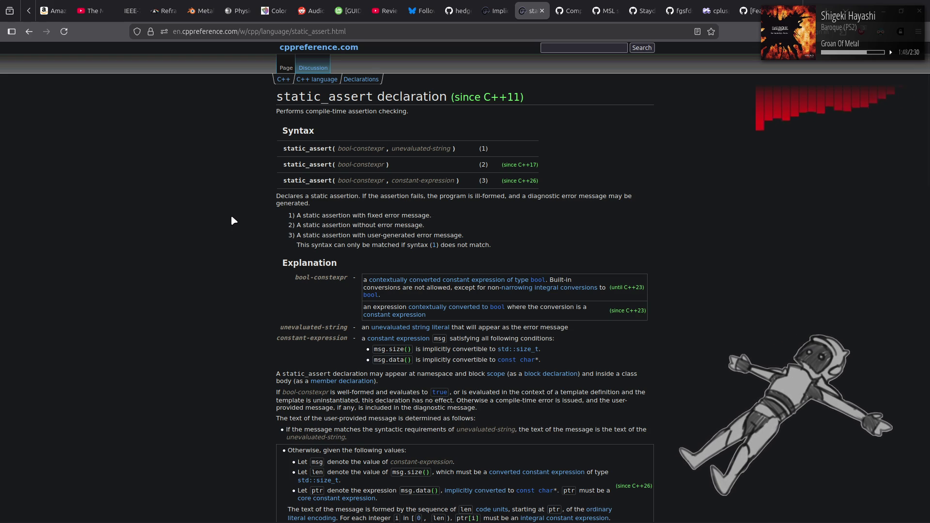
{"action": "left_click", "coordinate": [411, 327]}
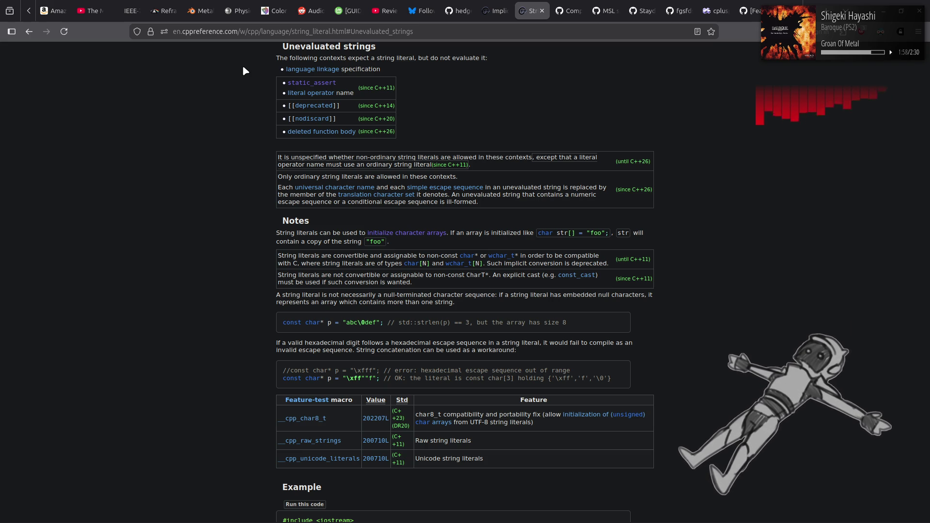
Glance at literal operators, then return to the string literal page and read its Notes
{"action": "left_click", "coordinate": [322, 93]}
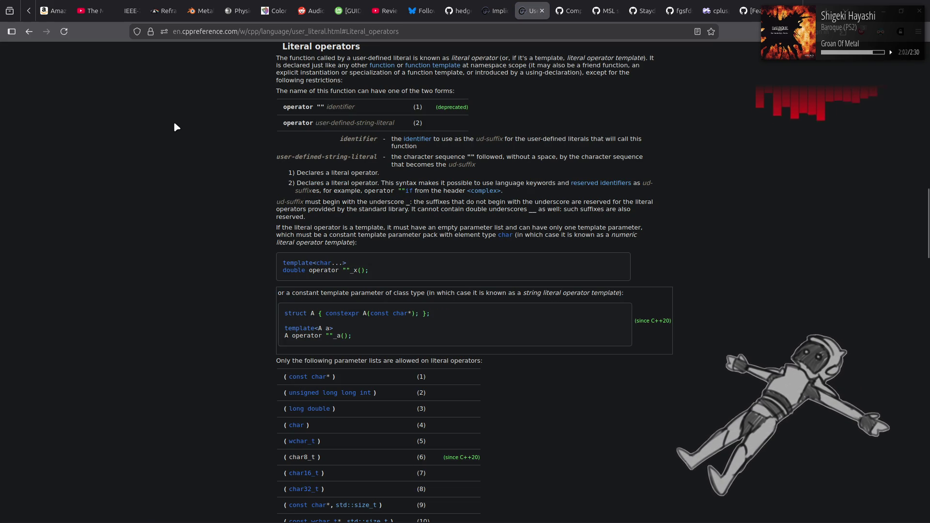
{"action": "key", "text": "alt+Left"}
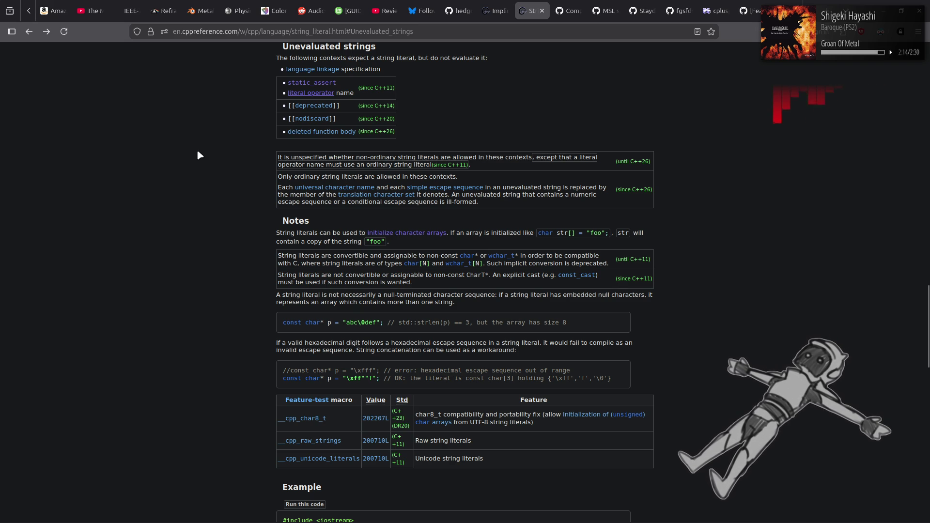
{"action": "scroll", "coordinate": [198, 154], "scroll_direction": "down", "scroll_amount": 4}
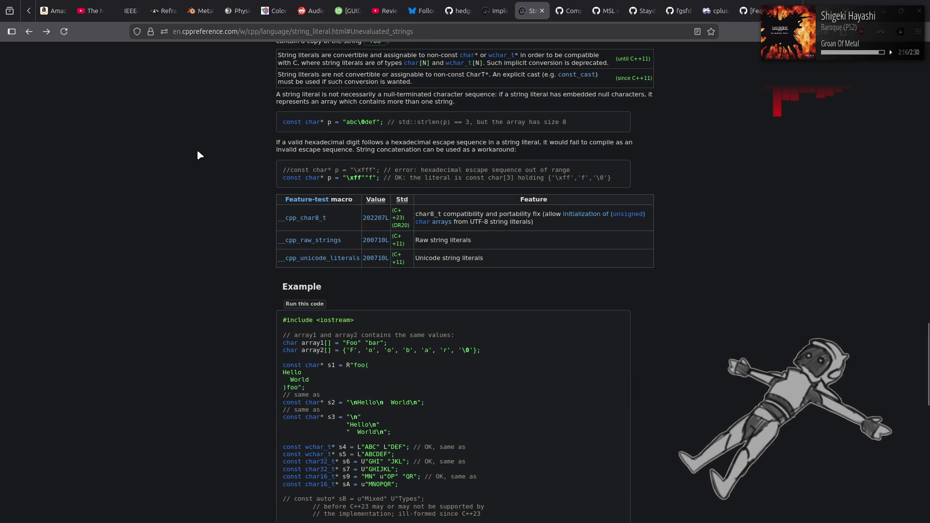
{"action": "scroll", "coordinate": [199, 154], "scroll_direction": "down", "scroll_amount": 7}
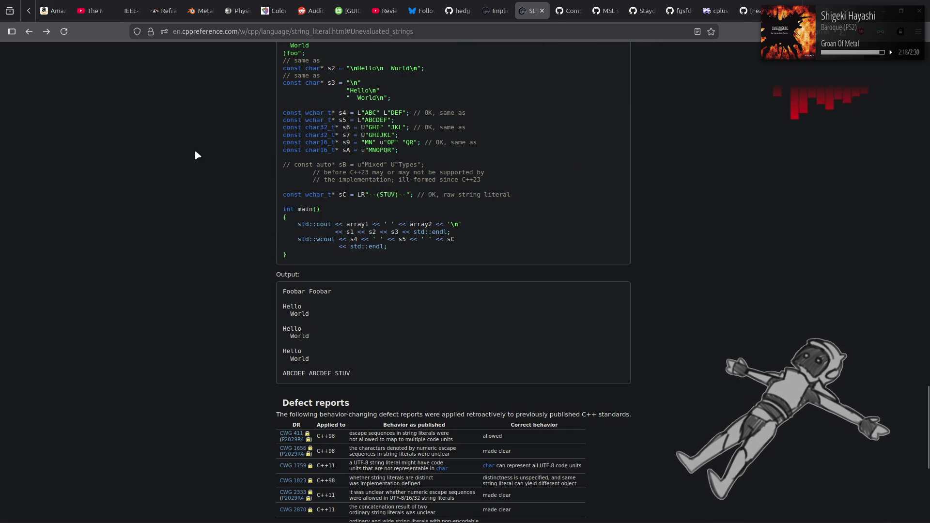
Read the string literal Example, Output and Defect reports, then return to static_assert
{"action": "scroll", "coordinate": [195, 154], "scroll_direction": "up", "scroll_amount": 8}
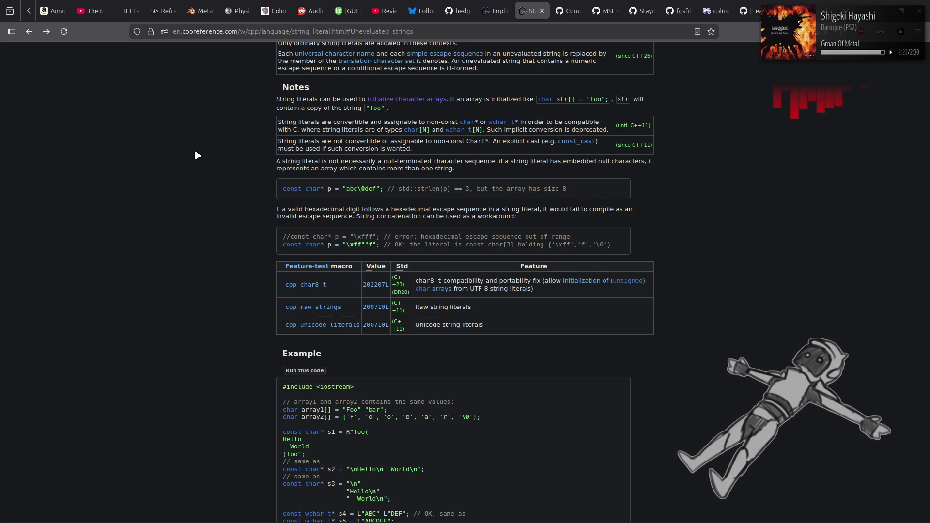
{"action": "scroll", "coordinate": [194, 153], "scroll_direction": "down", "scroll_amount": 8}
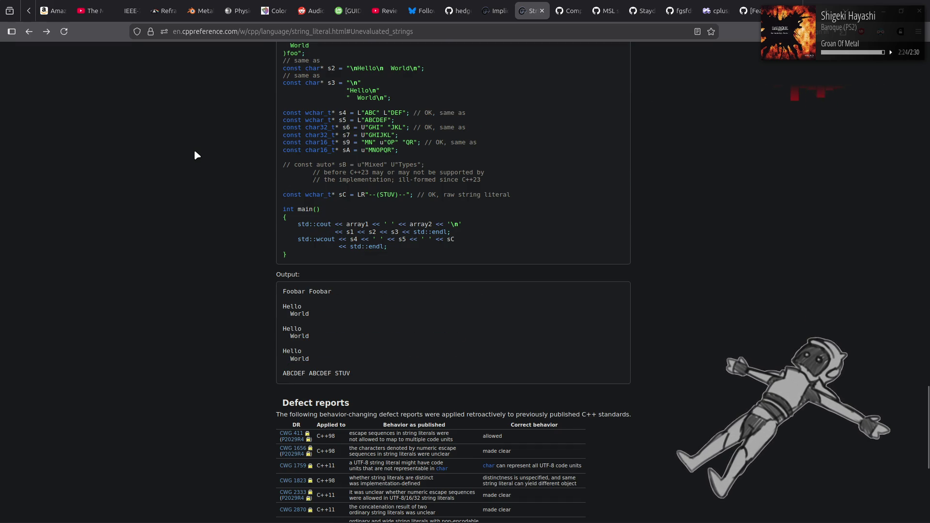
{"action": "scroll", "coordinate": [195, 154], "scroll_direction": "down", "scroll_amount": 6}
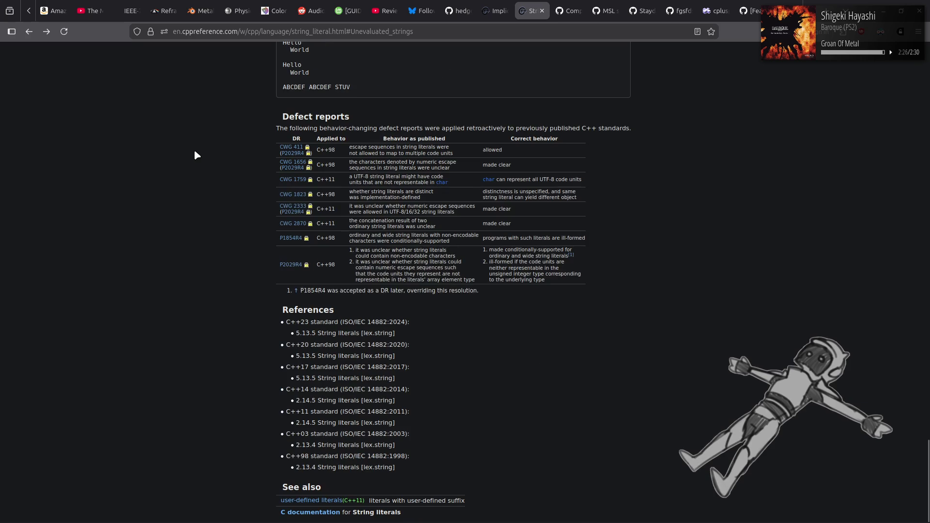
{"action": "key", "text": "alt+Left"}
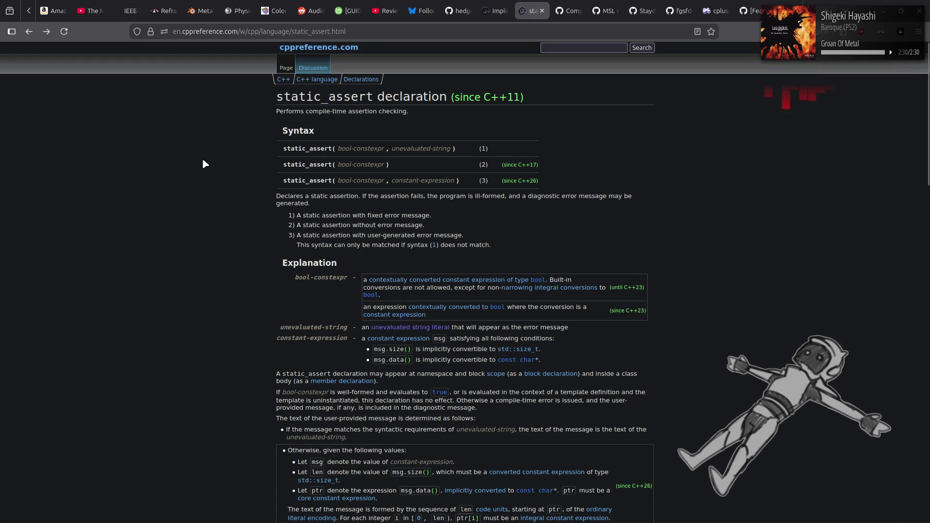
Read the static_assert page's Explanation, Notes, Example and Possible output down to See also
{"action": "scroll", "coordinate": [202, 161], "scroll_direction": "down", "scroll_amount": 3}
{"action": "scroll", "coordinate": [203, 160], "scroll_direction": "down", "scroll_amount": 3}
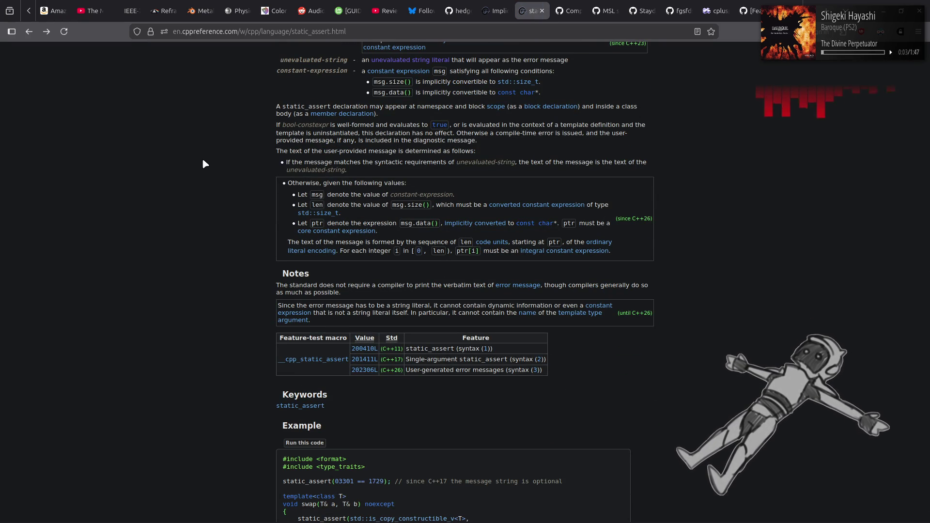
{"action": "scroll", "coordinate": [203, 160], "scroll_direction": "down", "scroll_amount": 2}
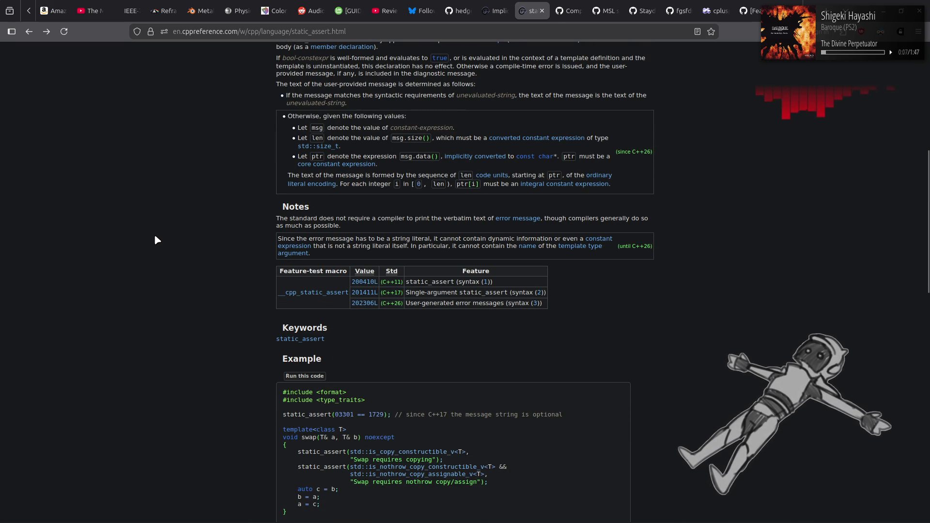
{"action": "scroll", "coordinate": [154, 236], "scroll_direction": "down", "scroll_amount": 8}
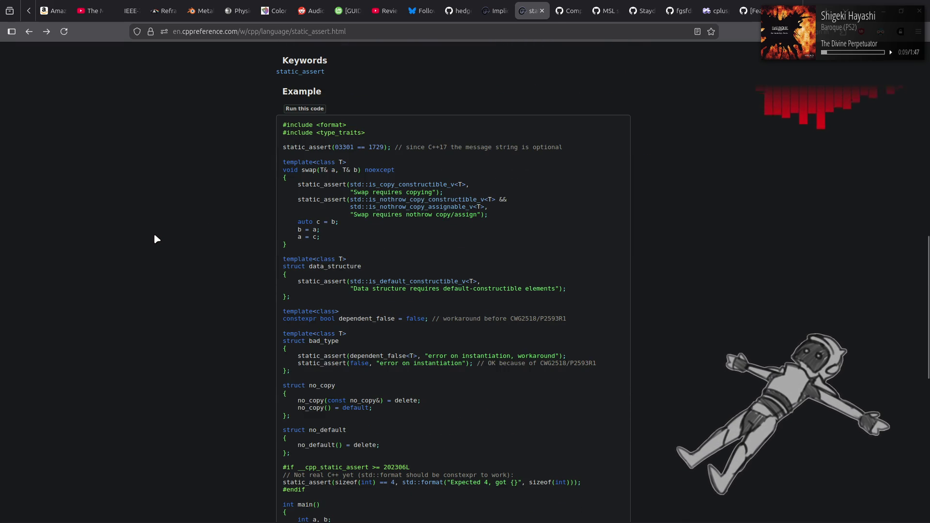
{"action": "scroll", "coordinate": [155, 236], "scroll_direction": "down", "scroll_amount": 4}
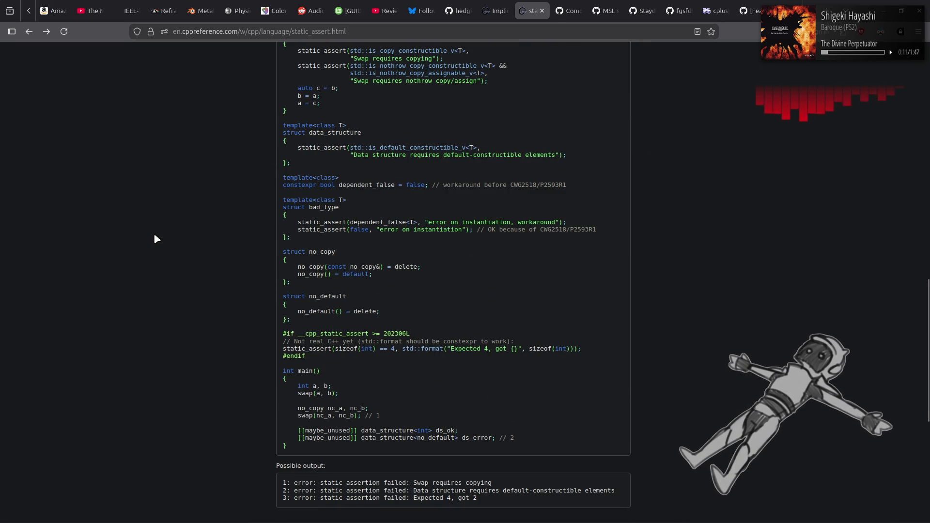
{"action": "scroll", "coordinate": [153, 233], "scroll_direction": "down", "scroll_amount": 8}
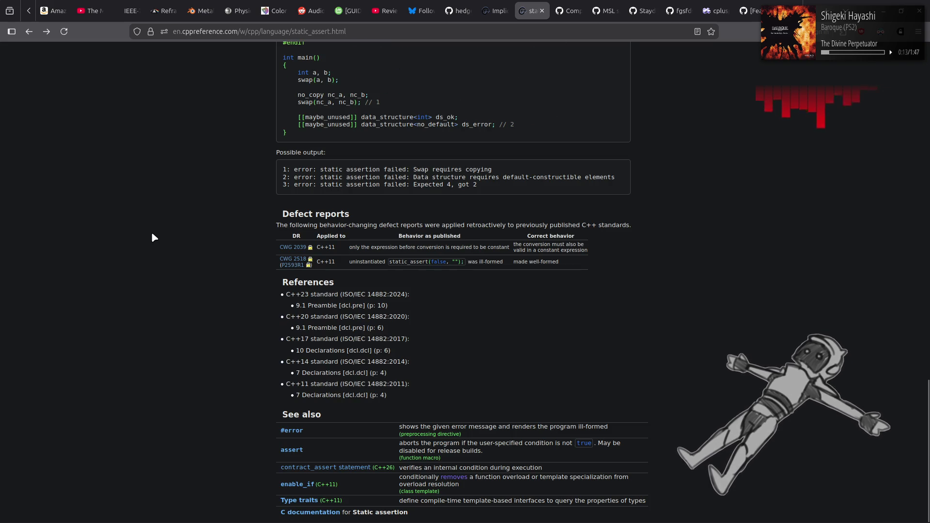
Return to the SFINAE article's Alternatives and Examples sections
{"action": "key", "text": "alt+Left"}
{"action": "key", "text": "alt+Right"}
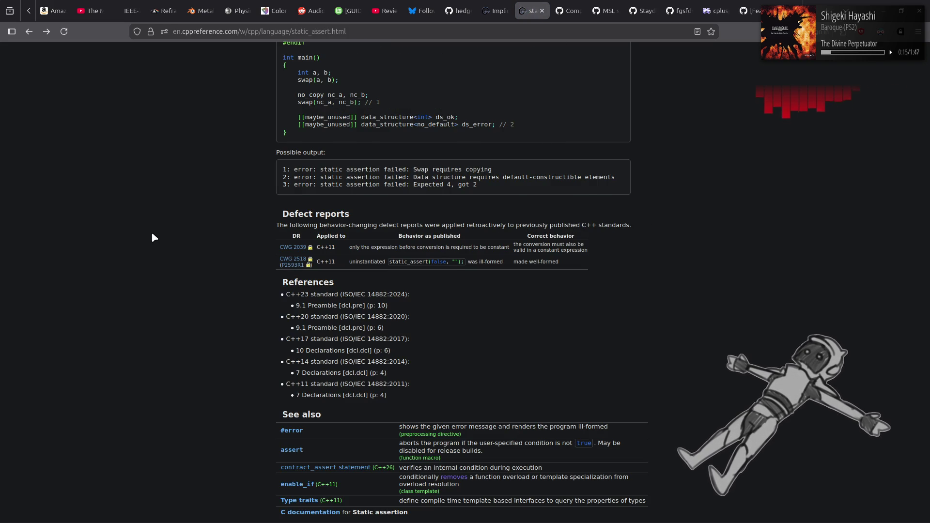
{"action": "key", "text": "alt+Left"}
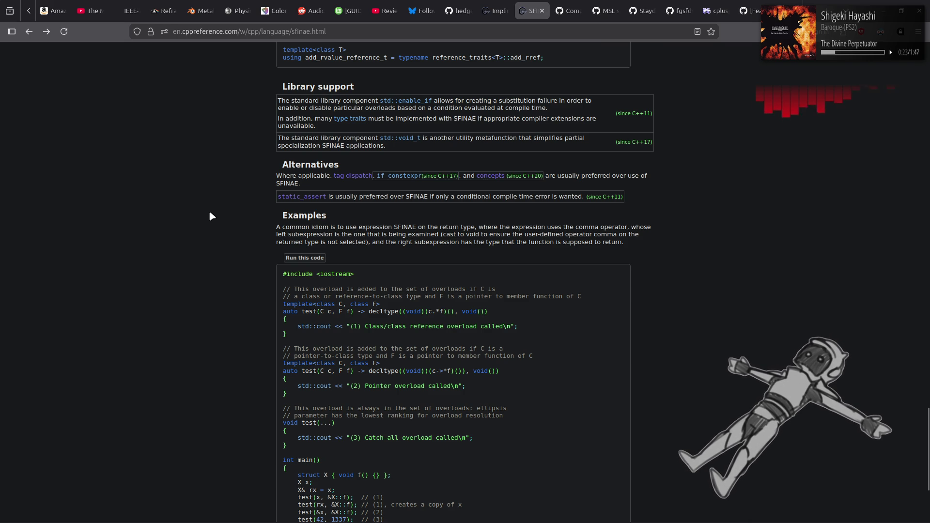
Look at the Type traits section of the metaprogramming library page, then return to Library support
{"action": "scroll", "coordinate": [211, 216], "scroll_direction": "up", "scroll_amount": 2}
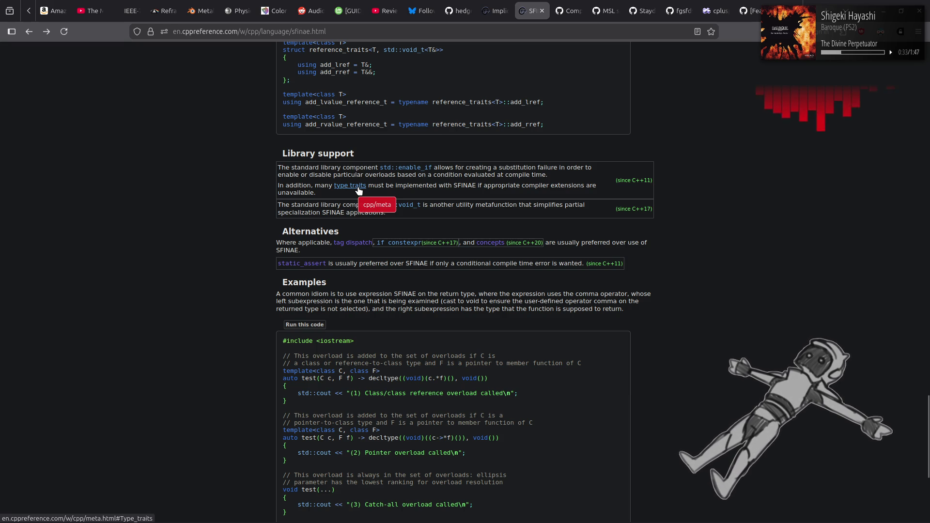
{"action": "left_click", "coordinate": [358, 190]}
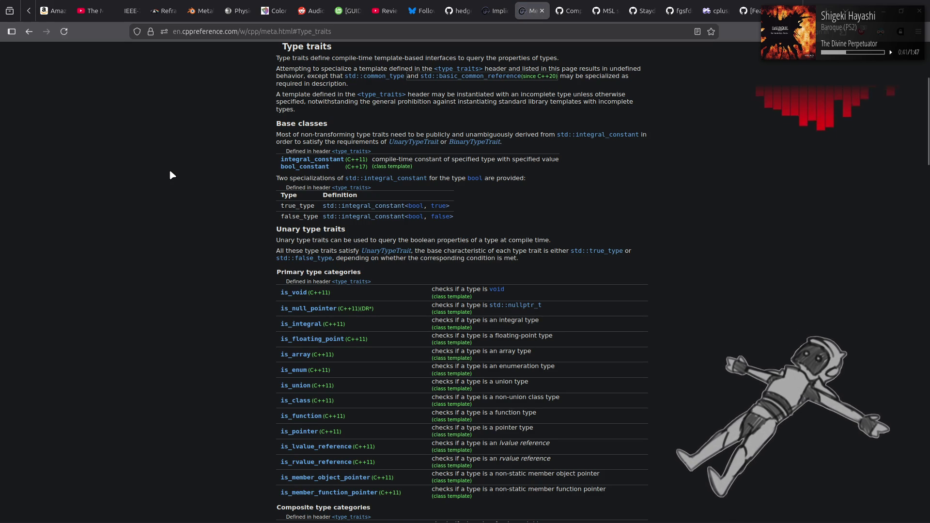
{"action": "key", "text": "alt+Left"}
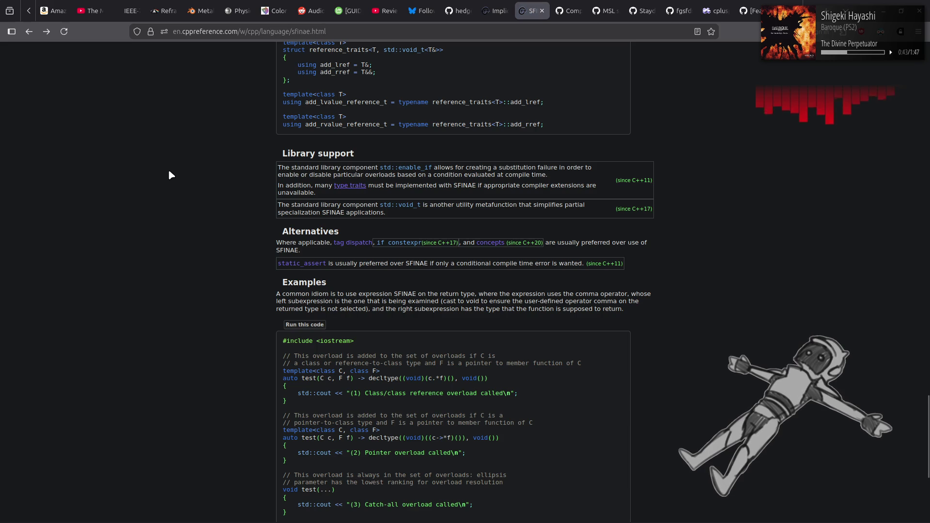
Read std::enable_if through Possible implementation to its Notes on default template arguments
{"action": "left_click", "coordinate": [418, 169]}
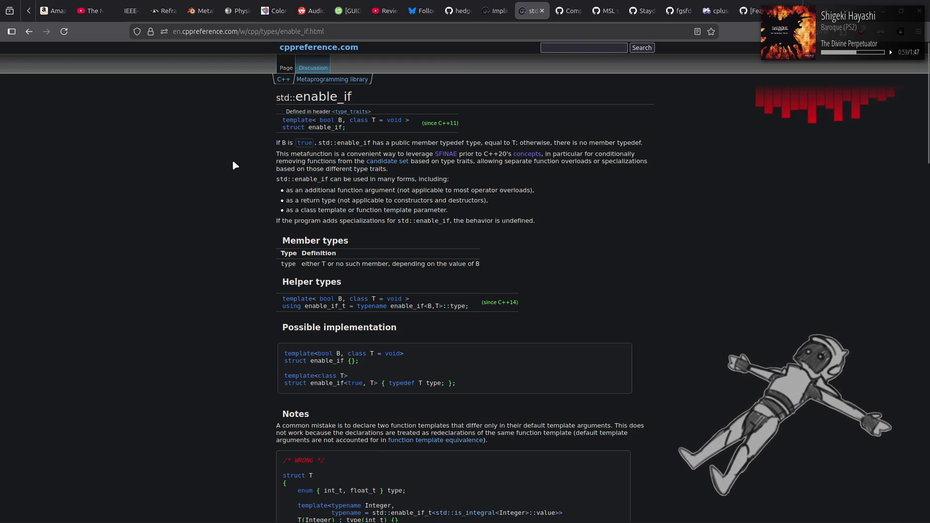
{"action": "scroll", "coordinate": [211, 182], "scroll_direction": "down", "scroll_amount": 4}
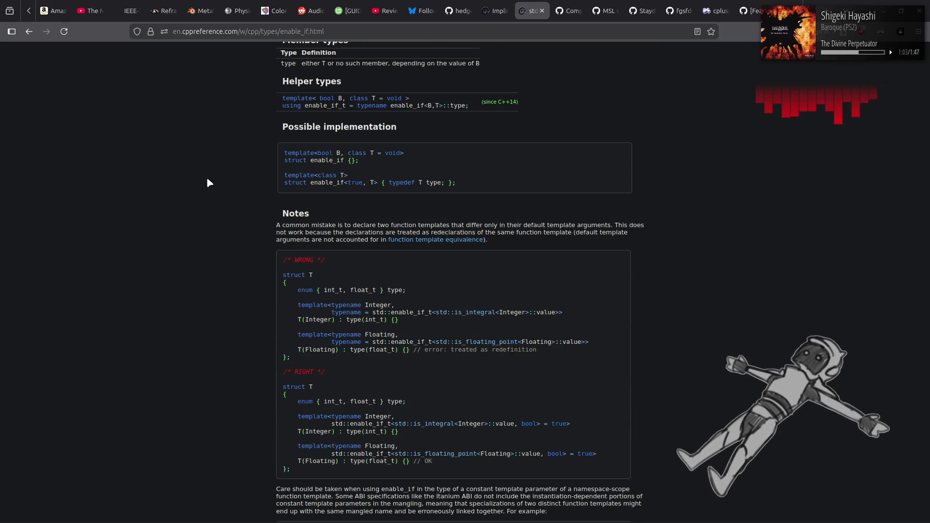
{"action": "scroll", "coordinate": [208, 182], "scroll_direction": "down", "scroll_amount": 2}
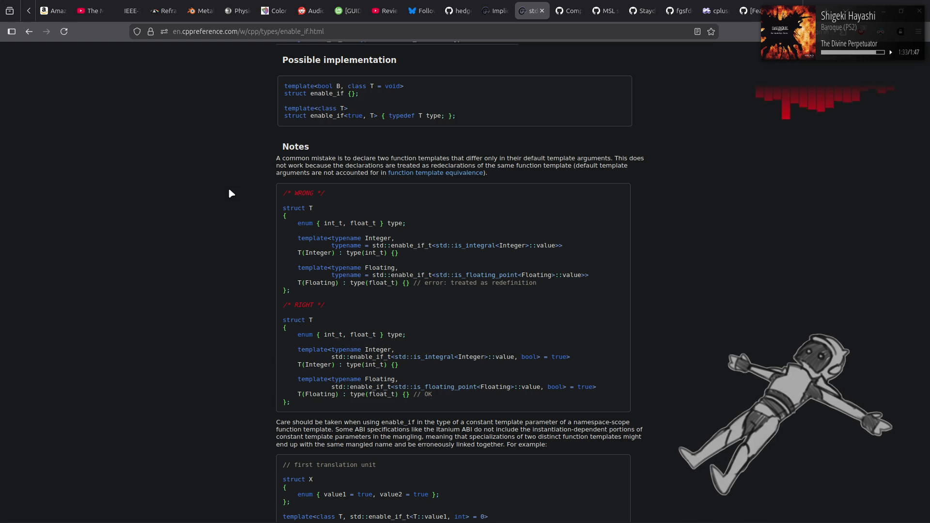
Follow 'function template equivalence' from the enable_if Notes, then 'dependent expressions' to Dependent names' binding rules
{"action": "left_click", "coordinate": [438, 173]}
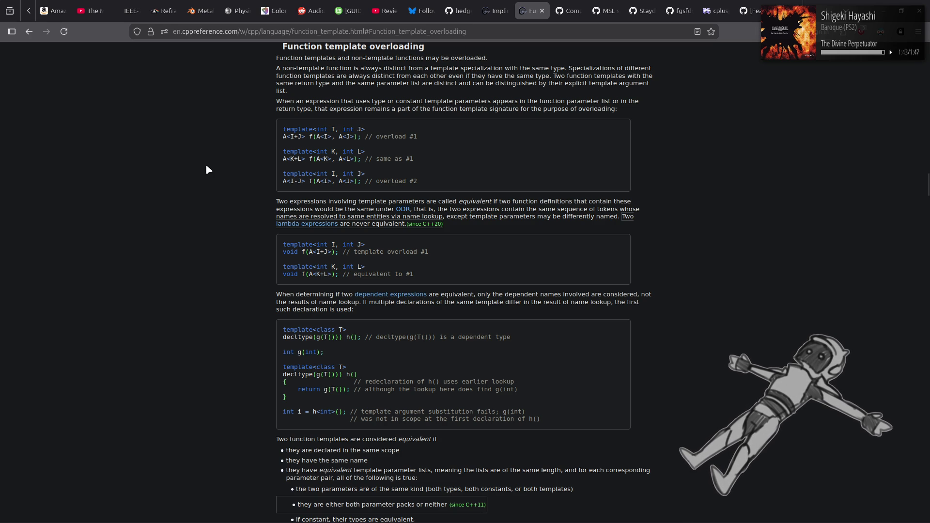
{"action": "left_click", "coordinate": [397, 294]}
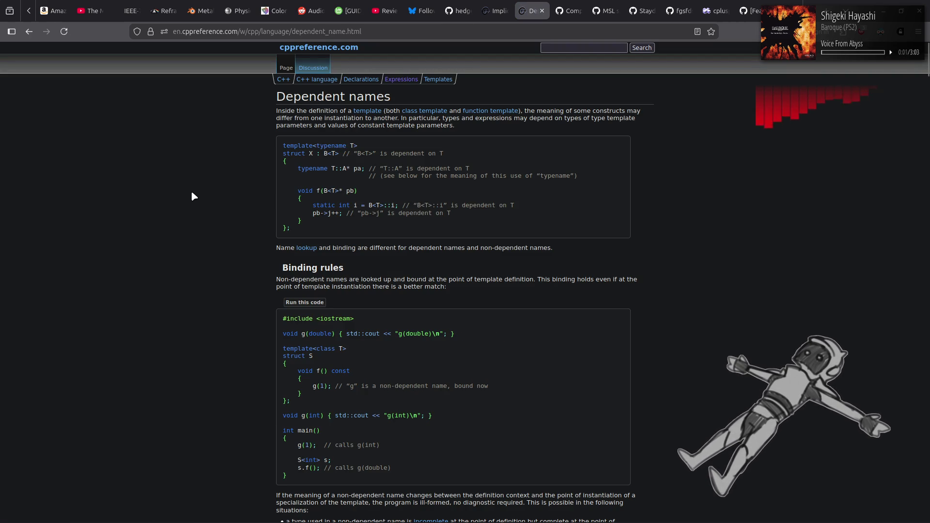